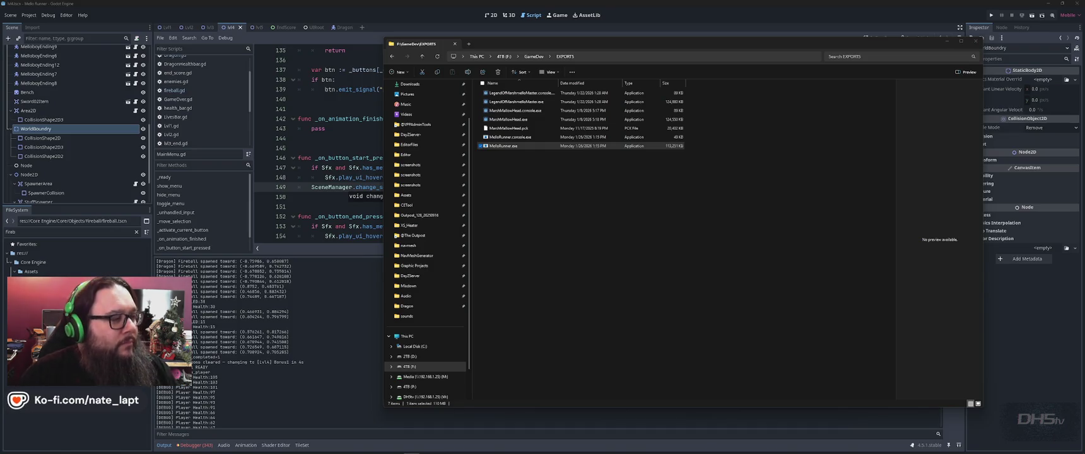
# Return to the Godot editor and show the level scene with the Beat Da Game text in 2D.
pyautogui.click(433, 19)
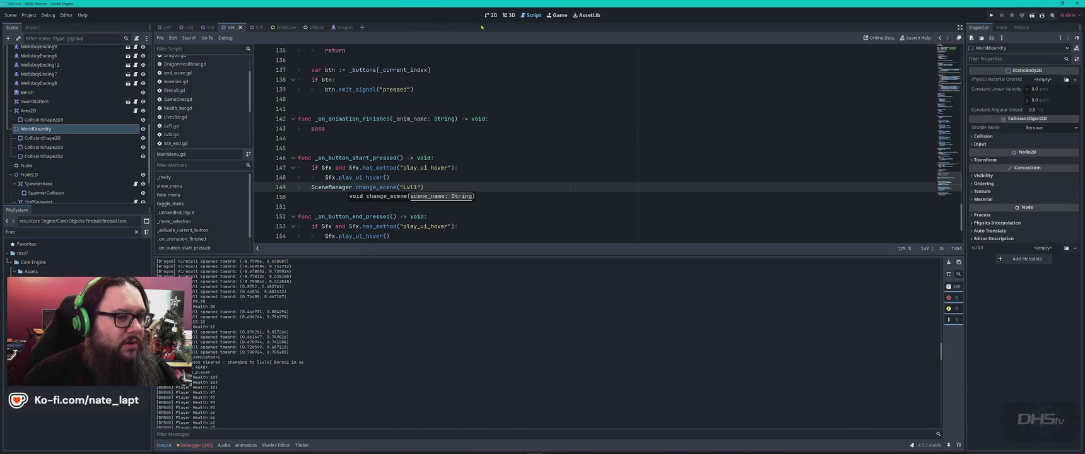
pyautogui.click(490, 16)
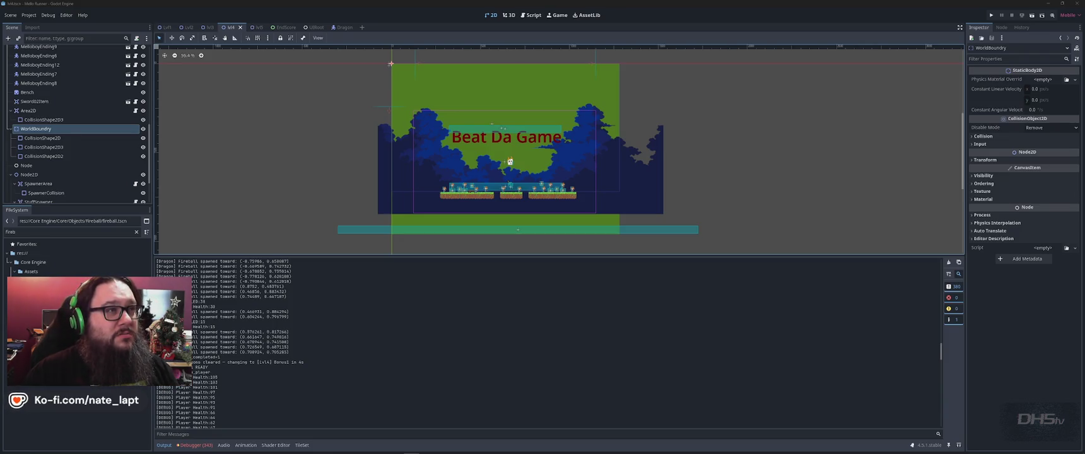
# Switch from Godot to the GitHub Desktop window listing the nine changed project files.
pyautogui.hotkey('alt', 'Tab')
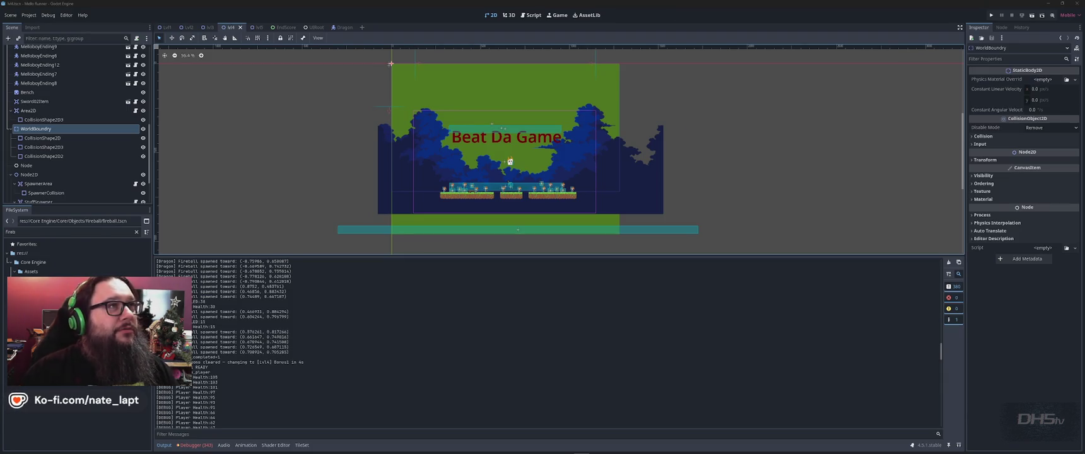
pyautogui.moveTo(526, 451)
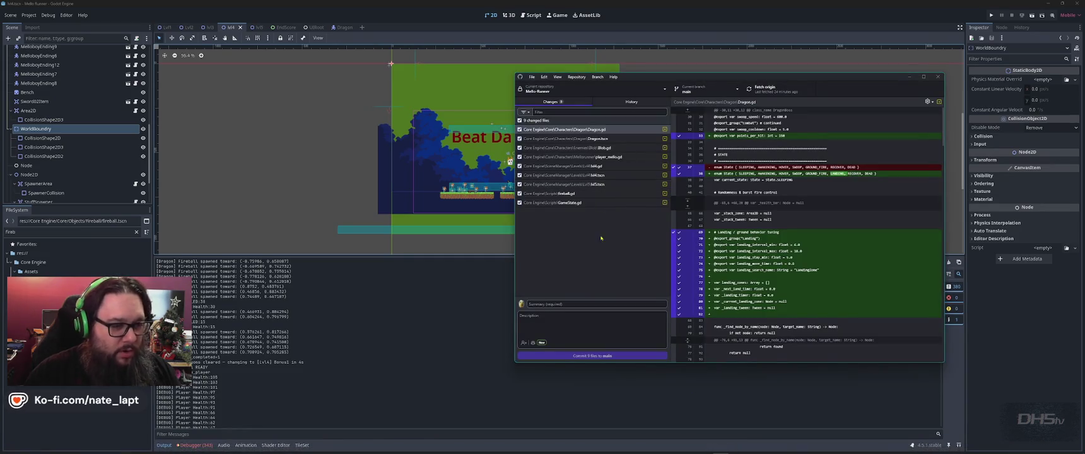
# Commit the nine files to main as 'Dragon QoL', described 'next round with less life every completion!!'.
pyautogui.click(576, 305)
pyautogui.write('Dragon')
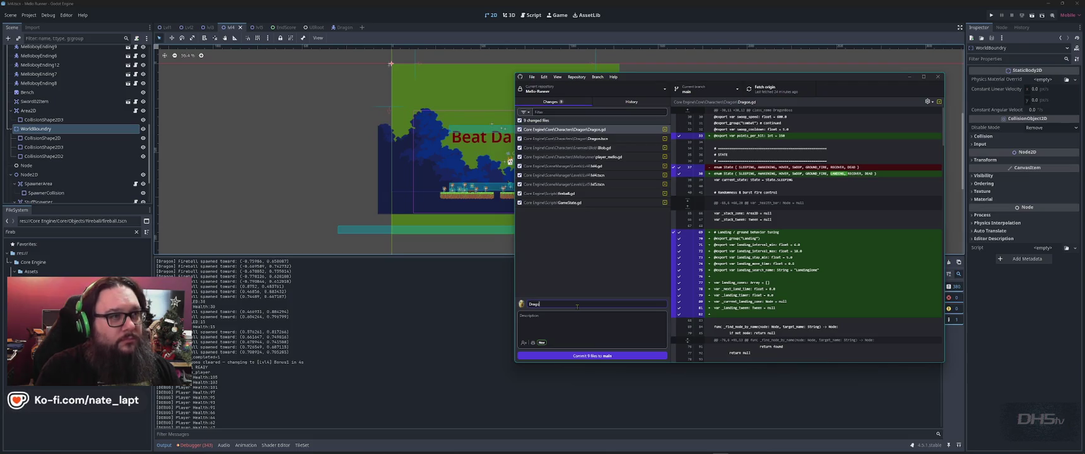
pyautogui.write(' QoL')
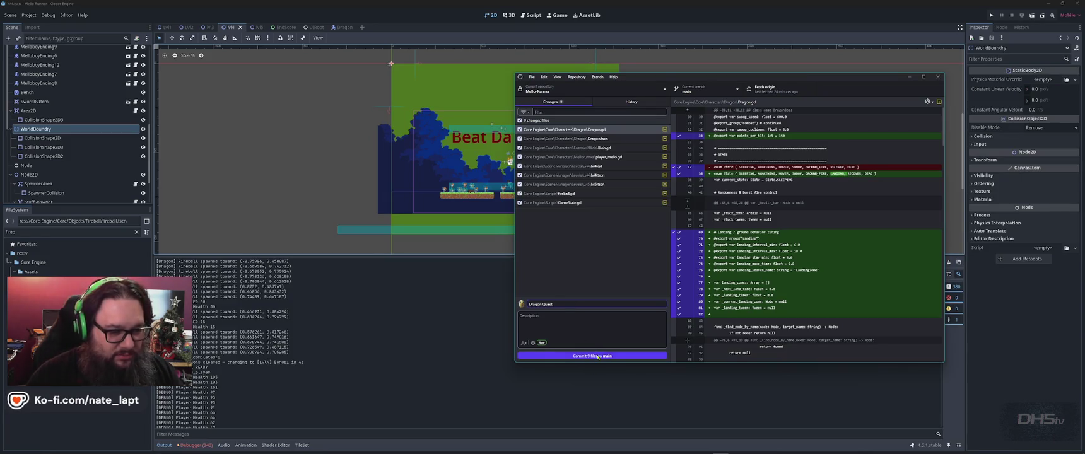
pyautogui.click(578, 323)
pyautogui.write('Player spawns')
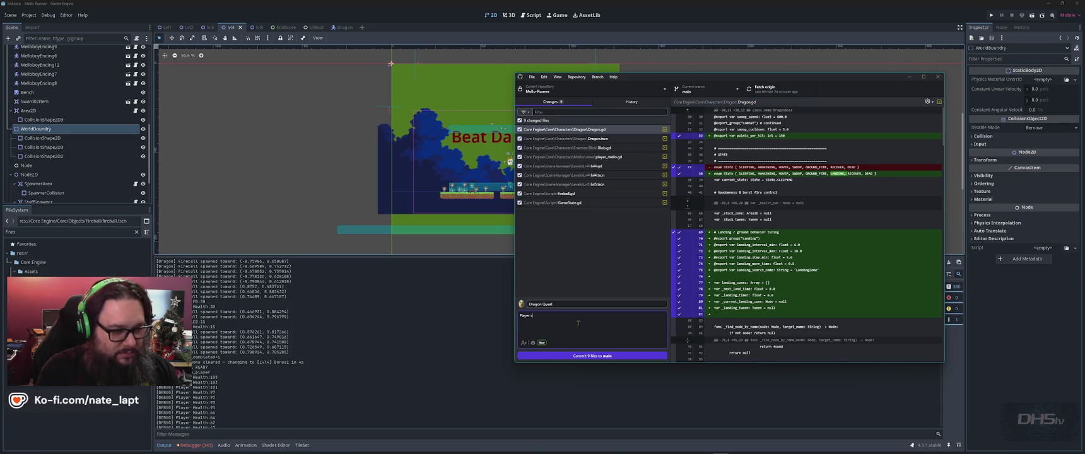
pyautogui.write(' next ro')
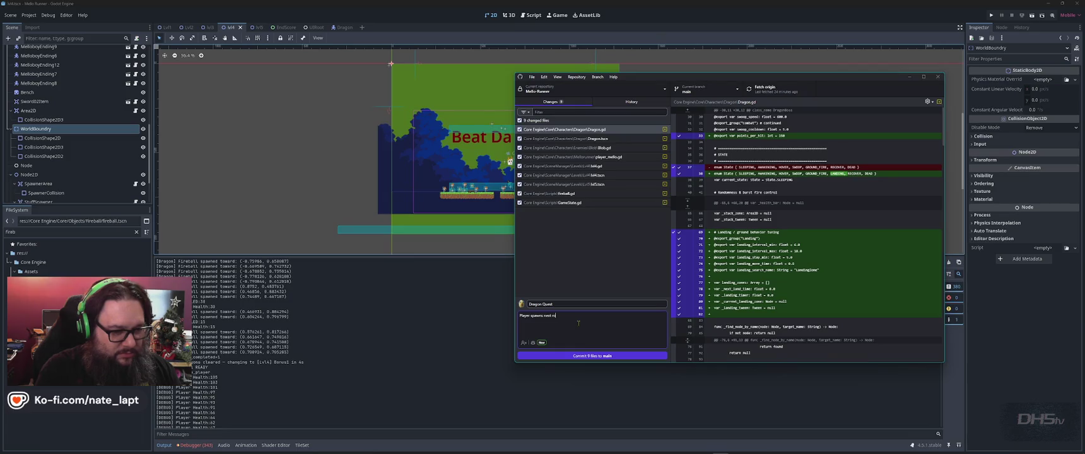
pyautogui.write('und with less life every co')
pyautogui.write('mpletion!!')
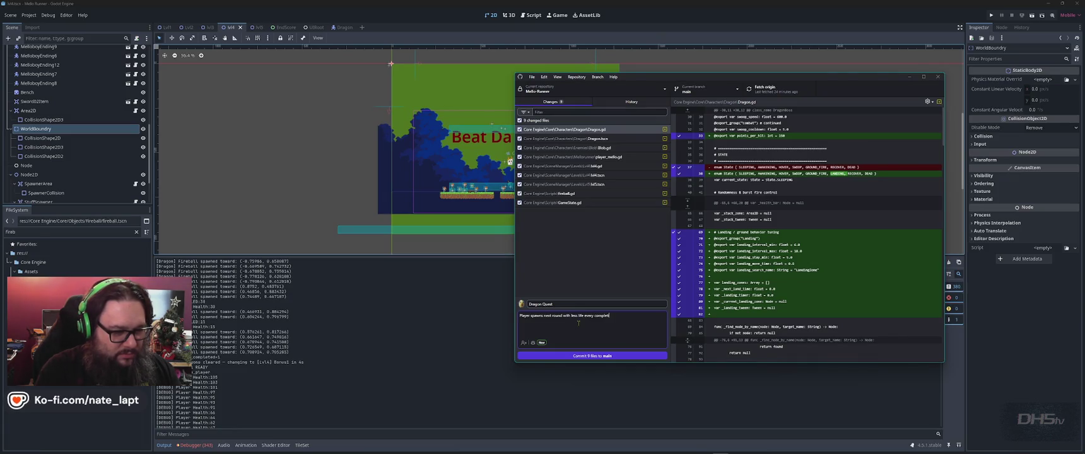
pyautogui.click(597, 356)
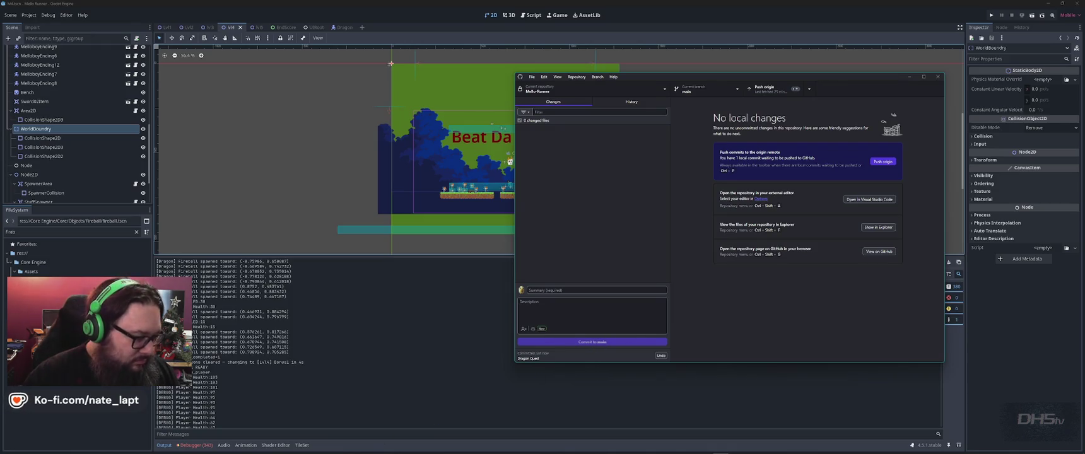
pyautogui.click(196, 446)
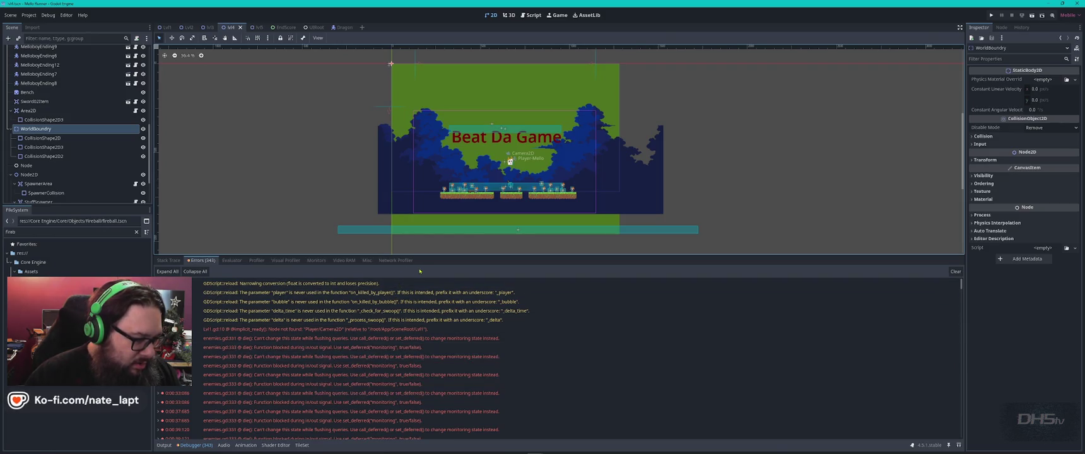
# Enlarge the debugger error list and open Lvl1.gd at line 10 from its error.
pyautogui.moveTo(442, 255); pyautogui.dragTo(449, 142)
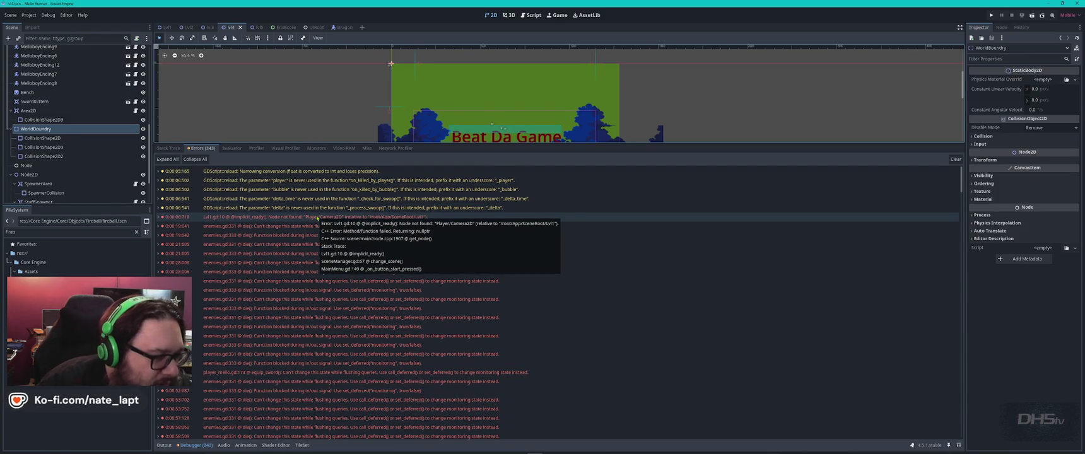
pyautogui.click(317, 218)
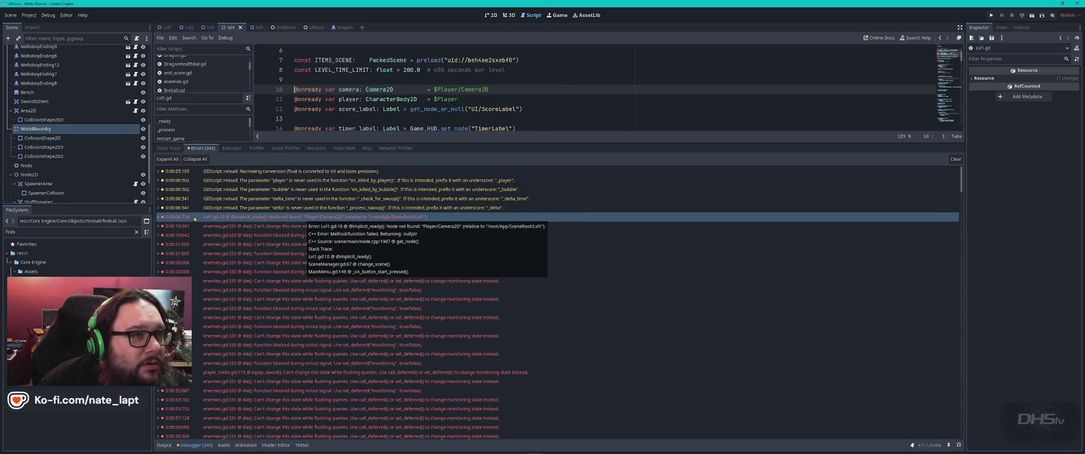
# Expand the Lvl1.gd:10 error's stack trace and scroll through the Errors list.
pyautogui.click(158, 217)
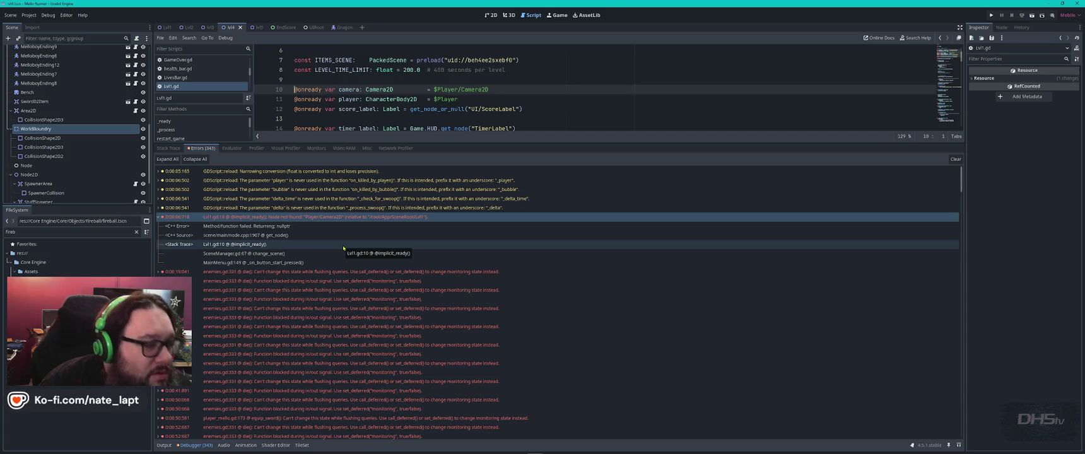
pyautogui.scroll(-5, 374, 301)
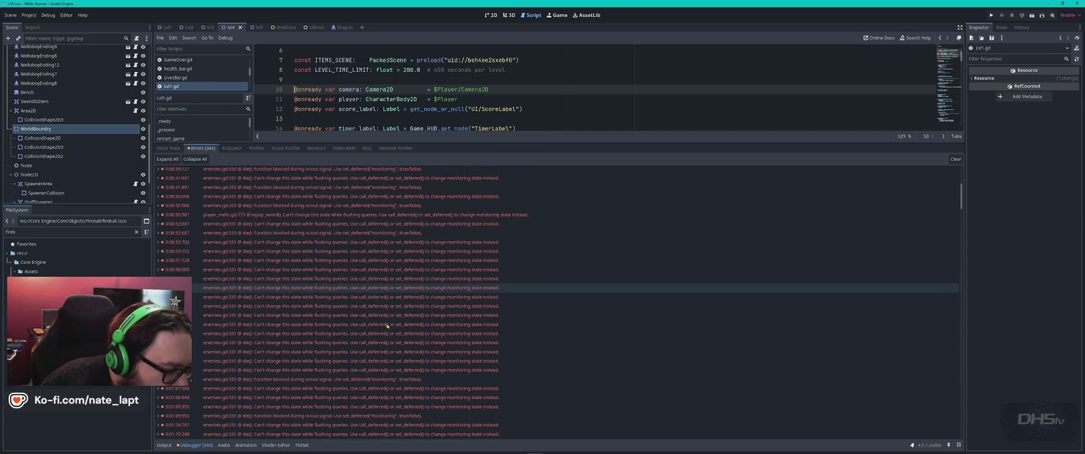
pyautogui.scroll(-5, 395, 337)
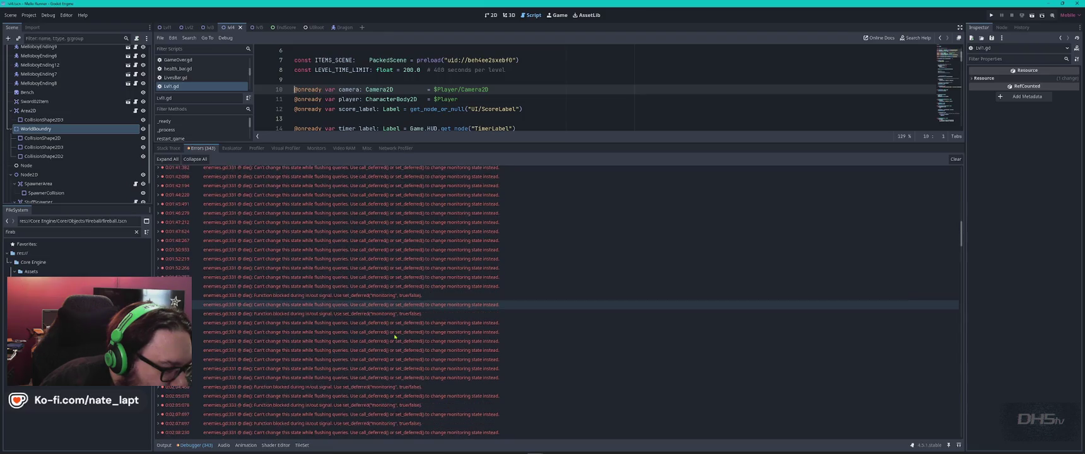
pyautogui.moveTo(392, 313)
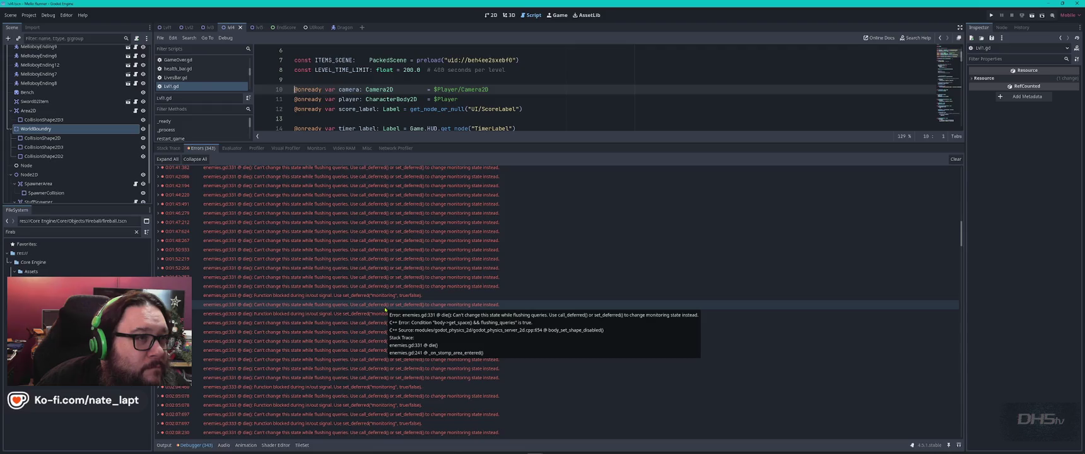
pyautogui.scroll(-5, 369, 284)
pyautogui.scroll(-5, 353, 256)
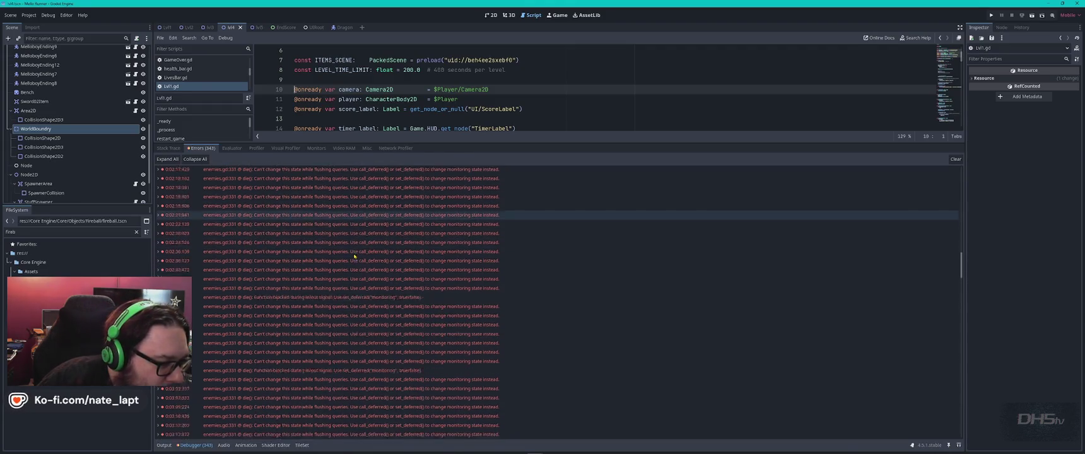
pyautogui.scroll(-5, 354, 256)
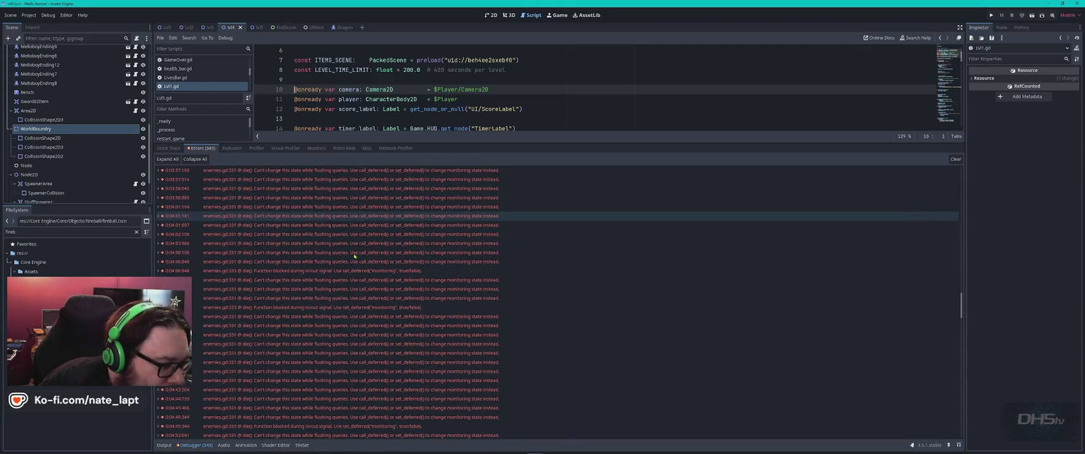
pyautogui.scroll(4, 355, 257)
# Inspect the player_mello.gd equip_sword error, then enlarge the script editor above the errors.
pyautogui.click(347, 222)
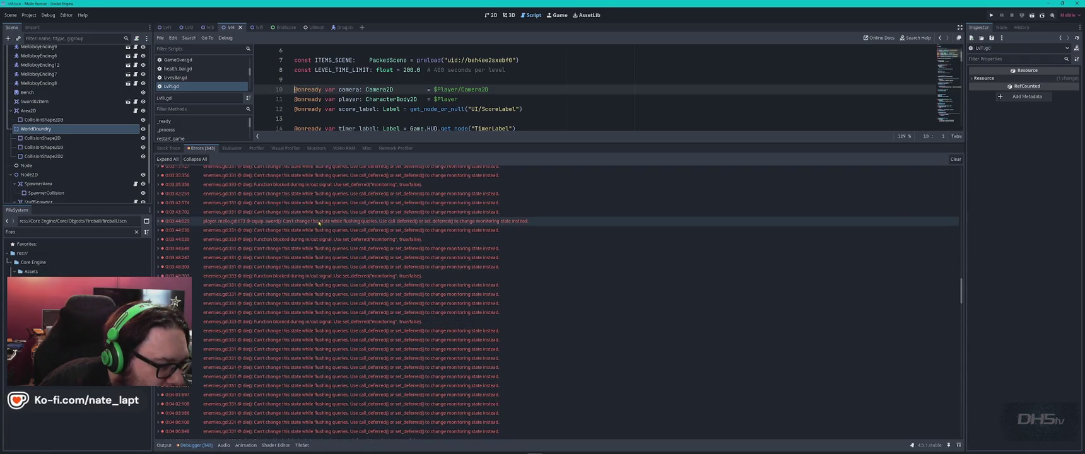
pyautogui.scroll(-2, 347, 224)
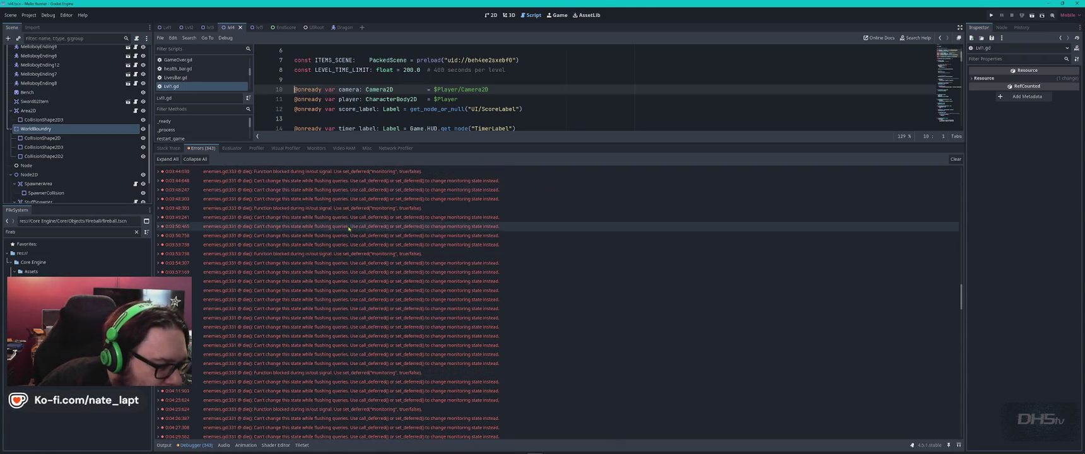
pyautogui.moveTo(350, 235)
pyautogui.scroll(-20, 351, 235)
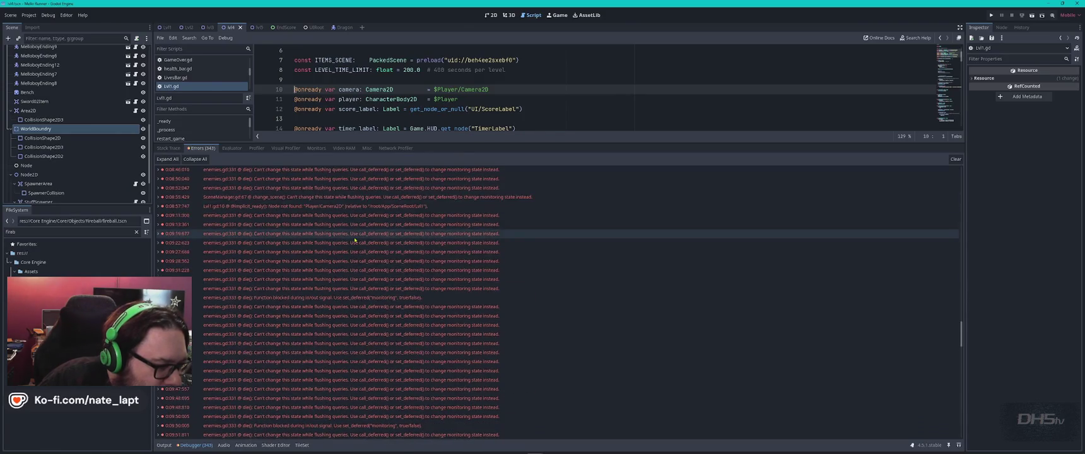
pyautogui.scroll(20, 354, 240)
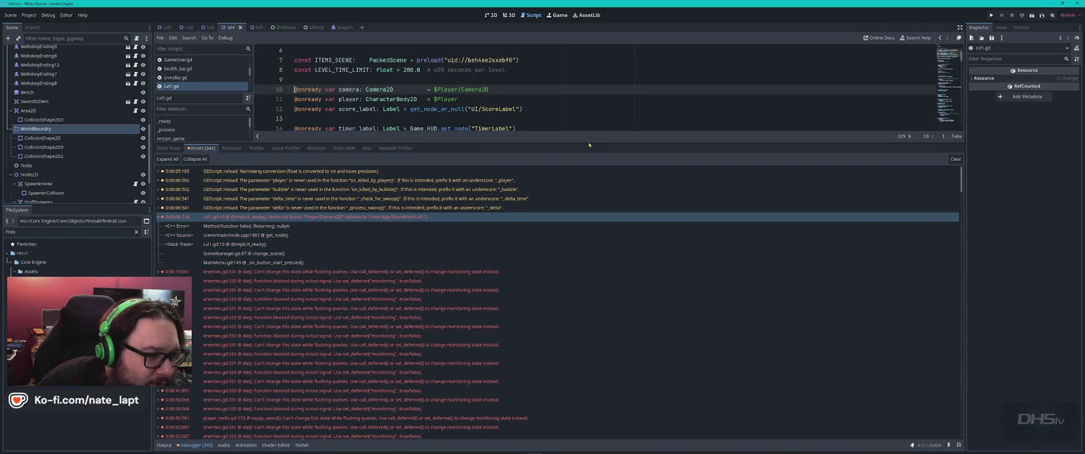
pyautogui.click(587, 146)
pyautogui.moveTo(585, 143); pyautogui.dragTo(585, 289)
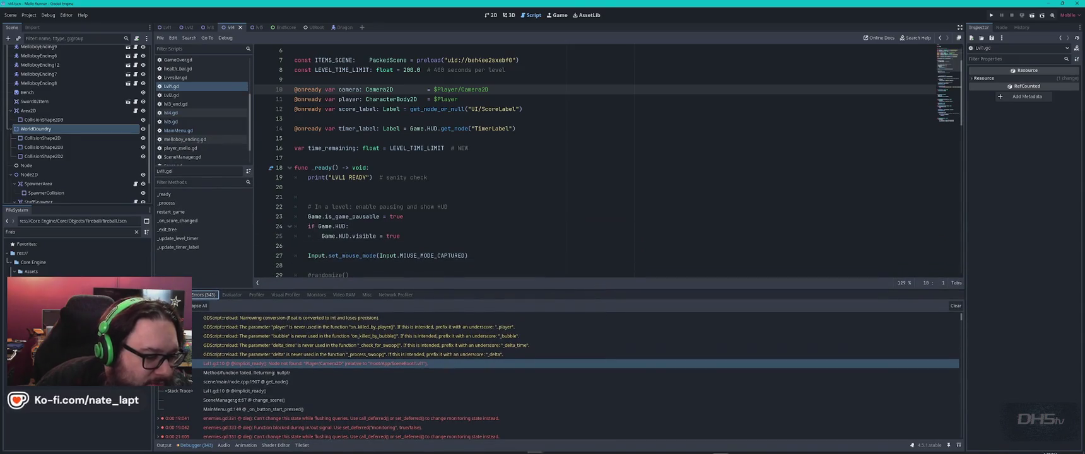
pyautogui.moveTo(711, 443)
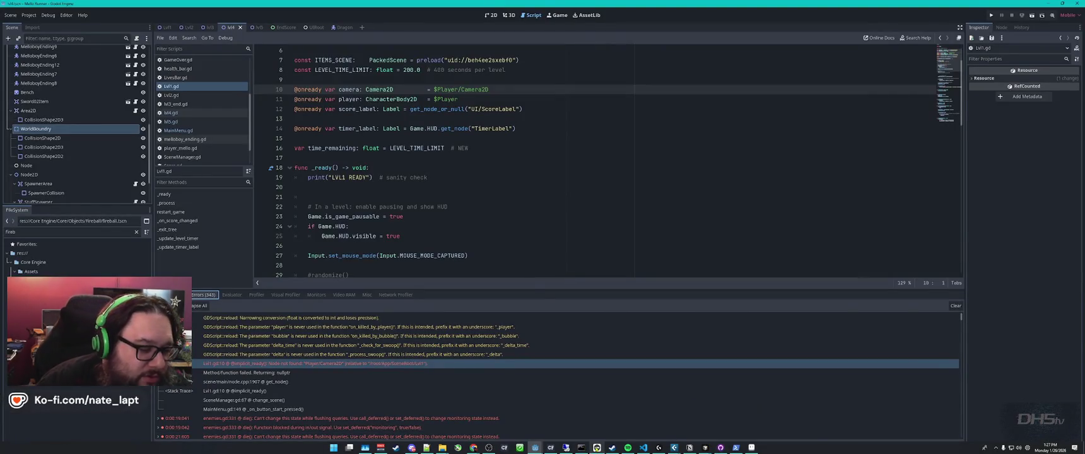
pyautogui.moveTo(597, 447)
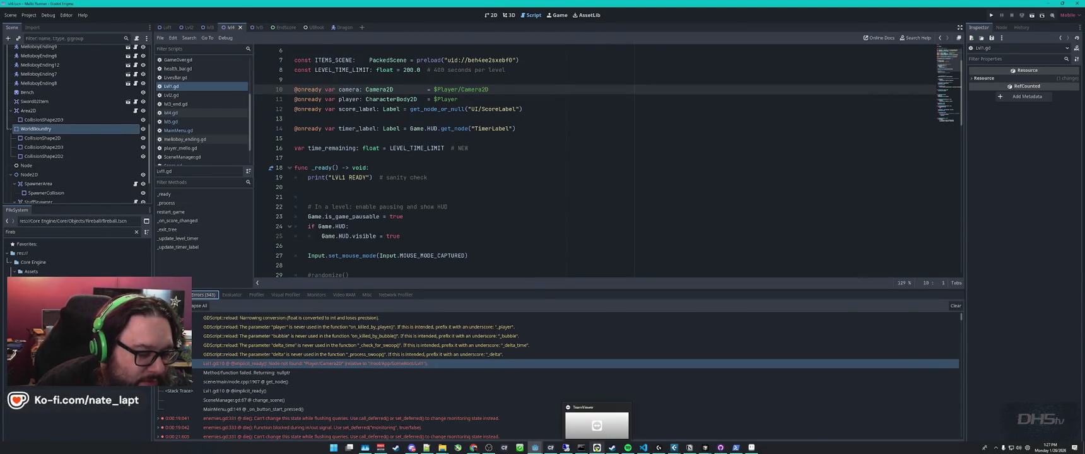
pyautogui.moveTo(474, 449)
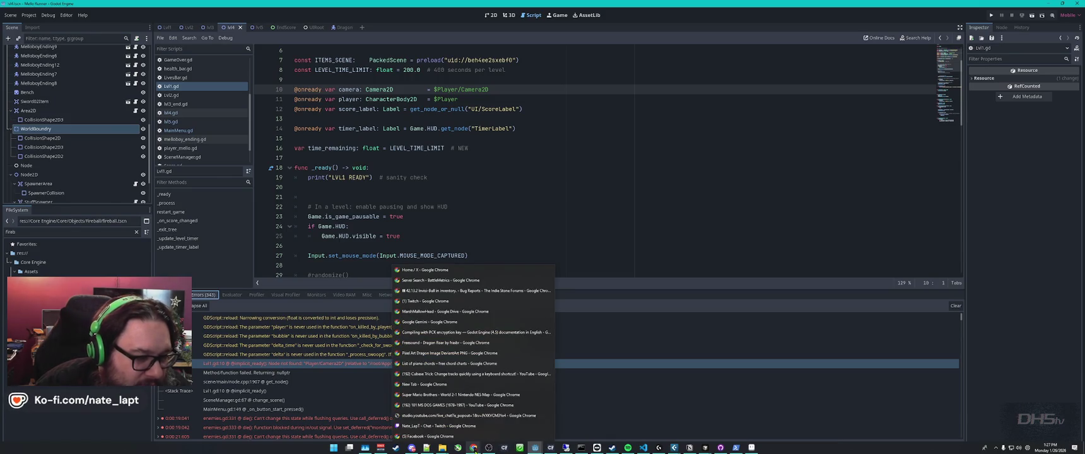
pyautogui.click(454, 270)
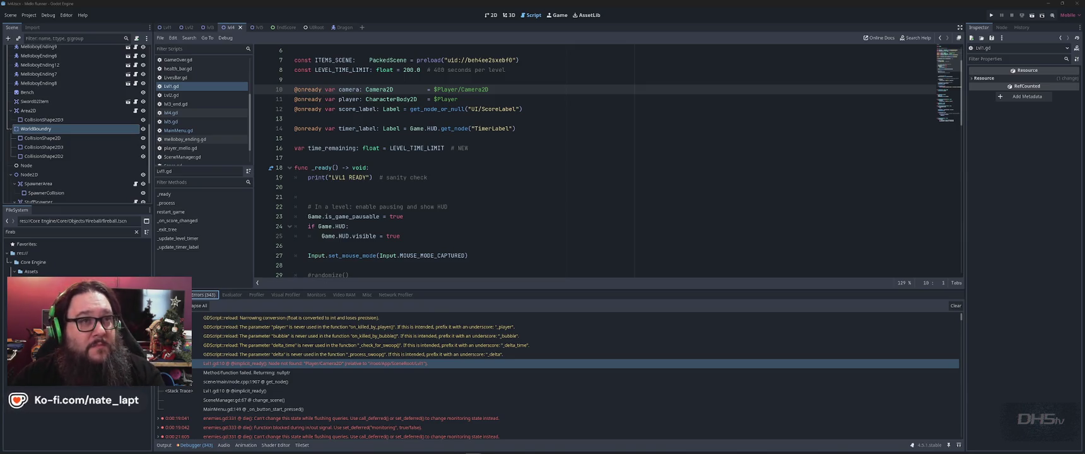
pyautogui.moveTo(656, 449)
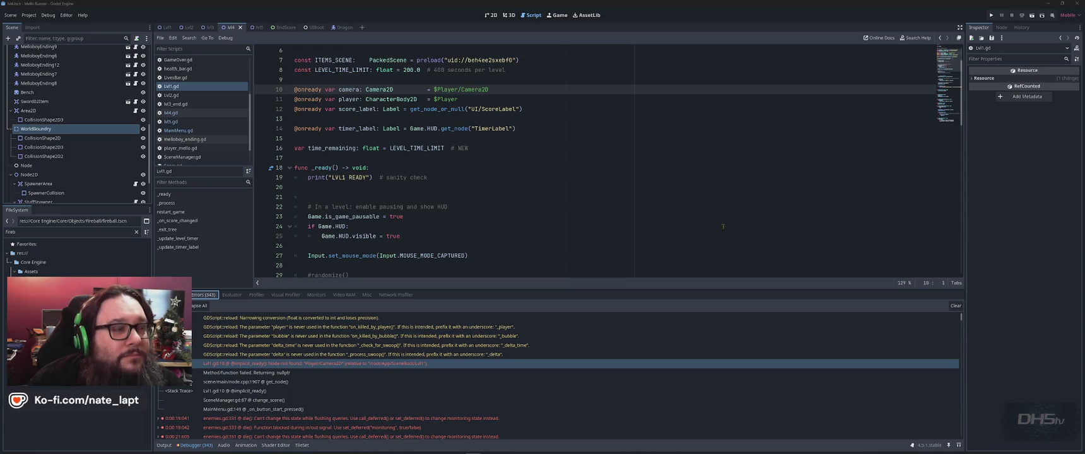
pyautogui.moveTo(732, 449)
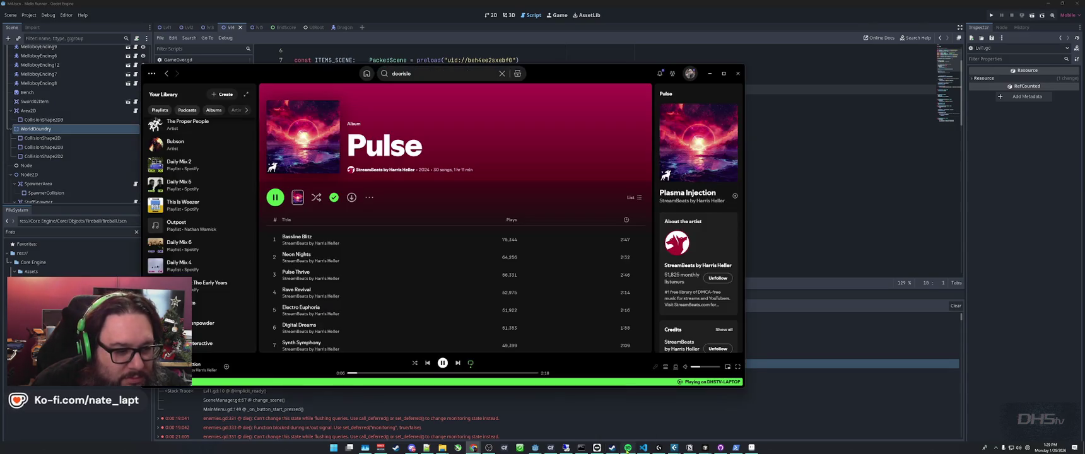
pyautogui.click(627, 448)
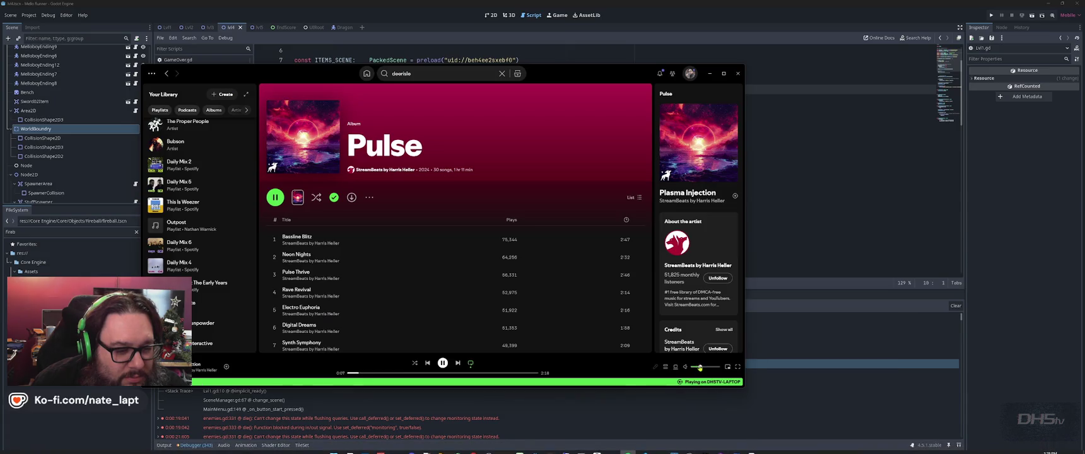
pyautogui.click(710, 73)
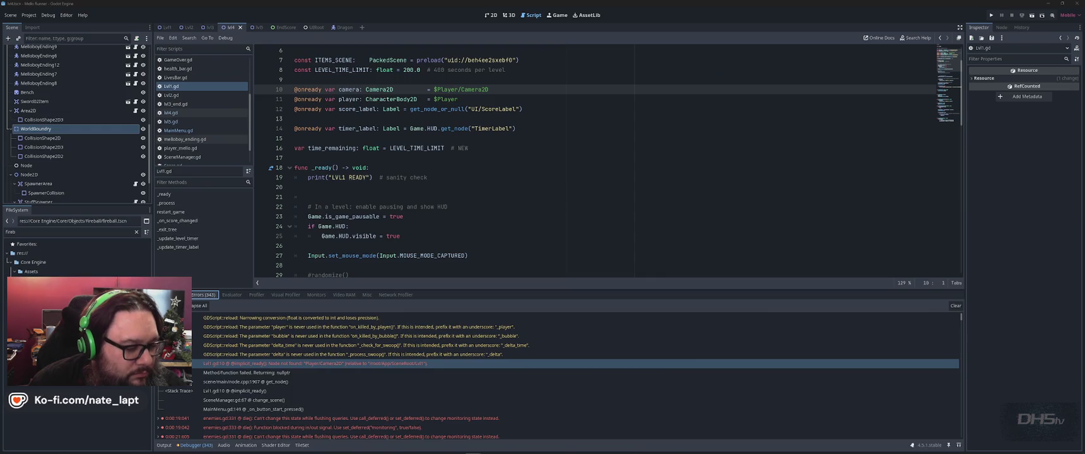
# Bring the Steam library window, open on the DayZ page, up over the editor.
pyautogui.moveTo(473, 451)
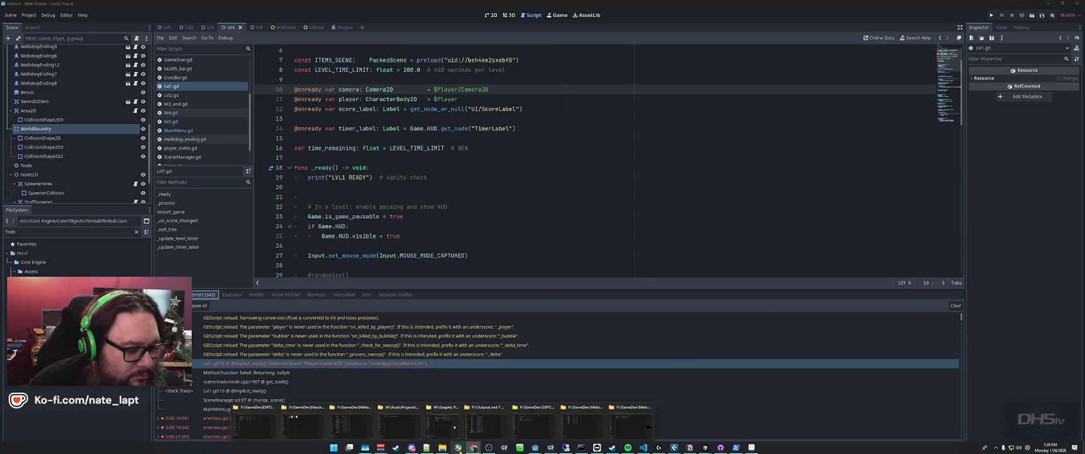
pyautogui.moveTo(473, 448)
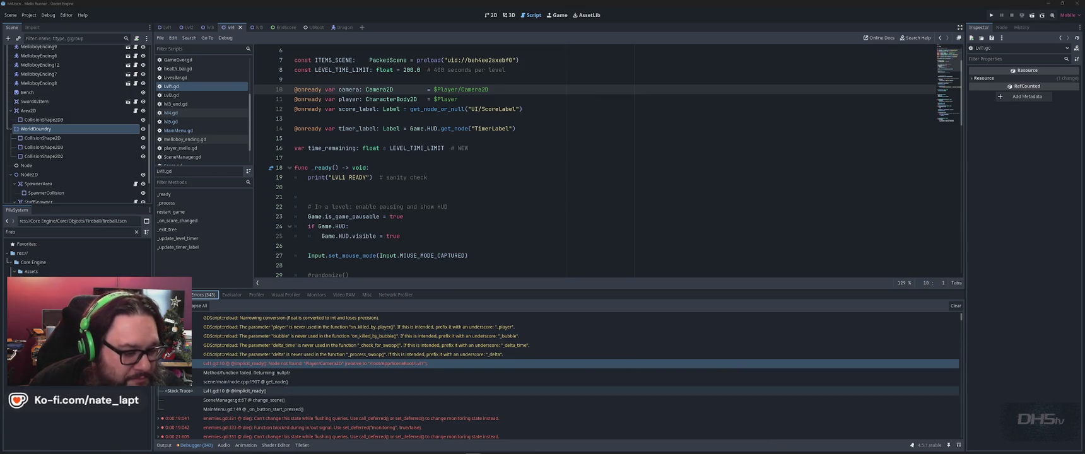
pyautogui.moveTo(566, 448)
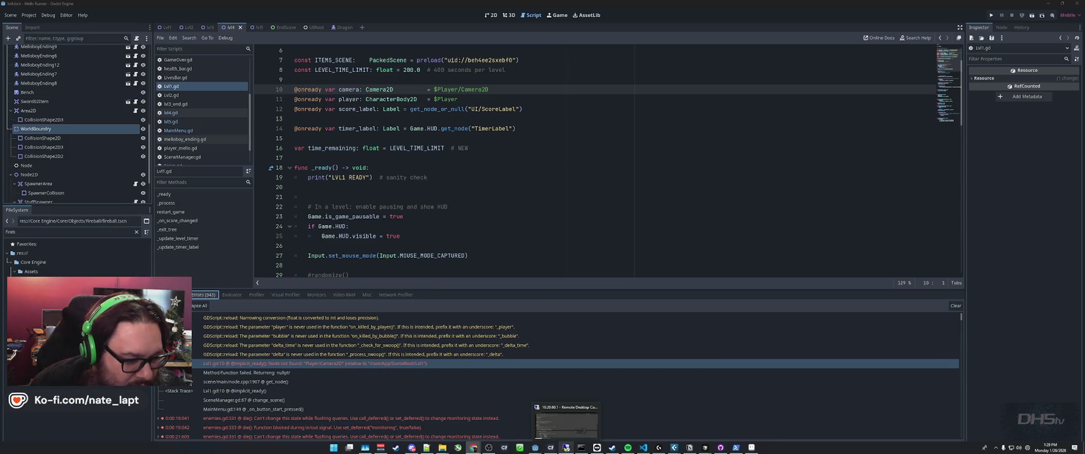
pyautogui.moveTo(643, 447)
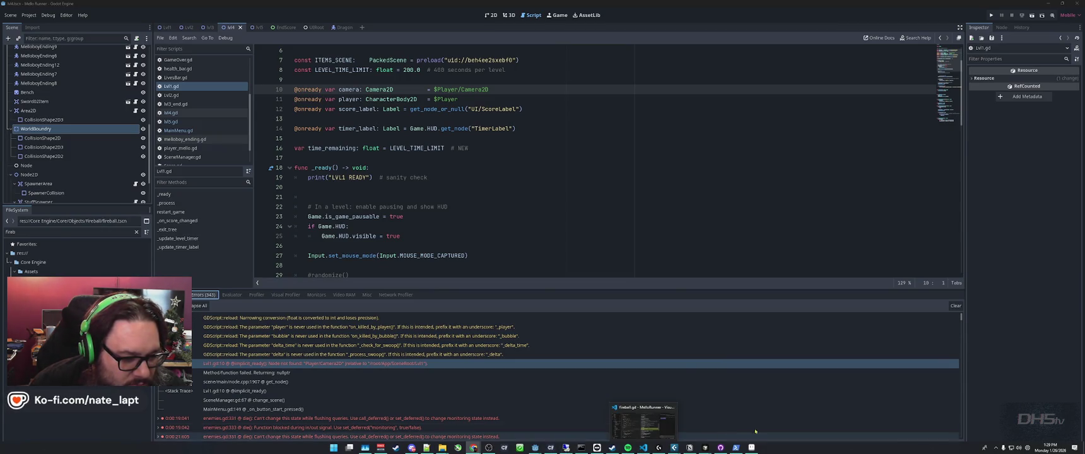
pyautogui.moveTo(752, 447)
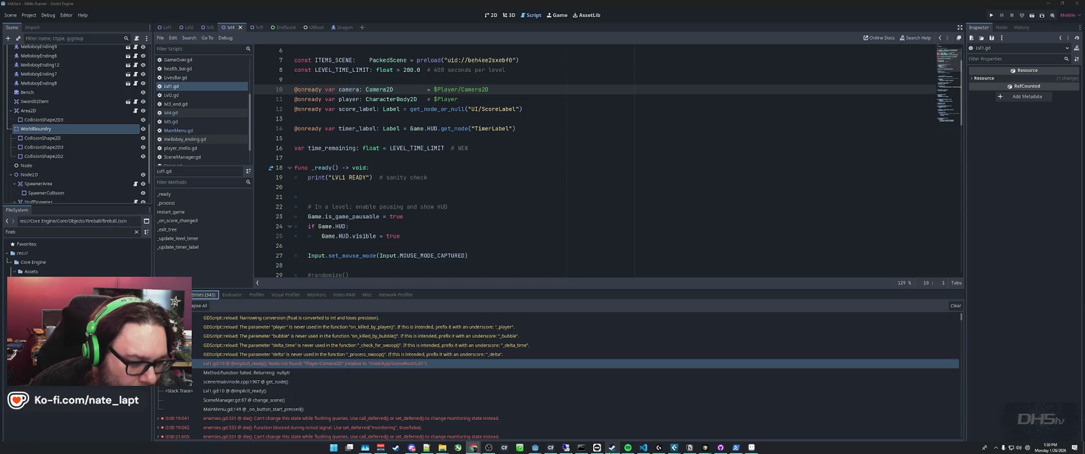
pyautogui.click(612, 448)
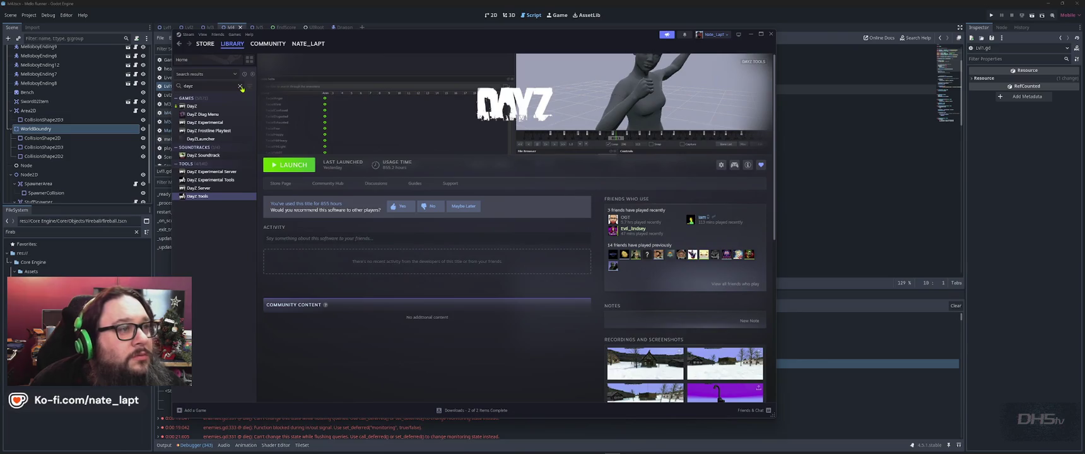
# Minimize Steam and scroll Godot's Errors list down to the repeated enemies.gd:333 errors.
pyautogui.click(750, 34)
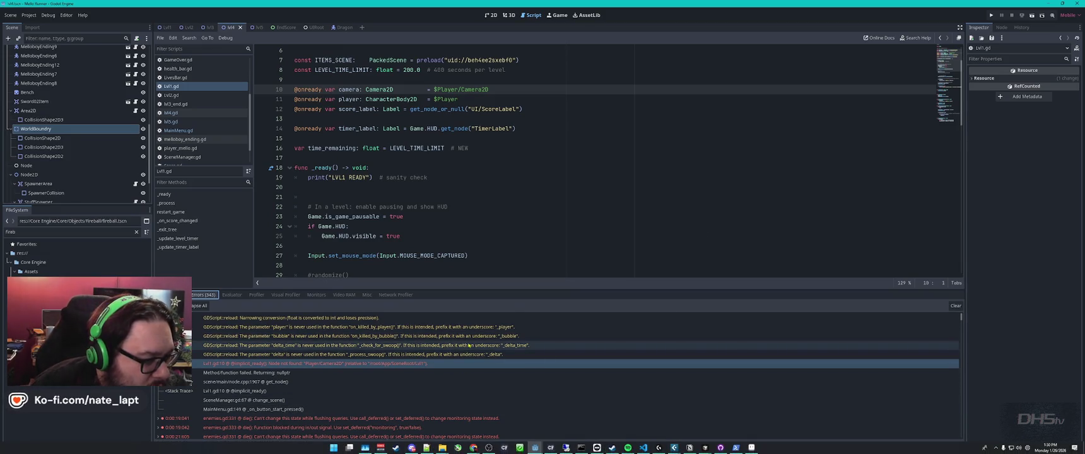
pyautogui.scroll(-5, 480, 354)
pyautogui.scroll(-1, 470, 357)
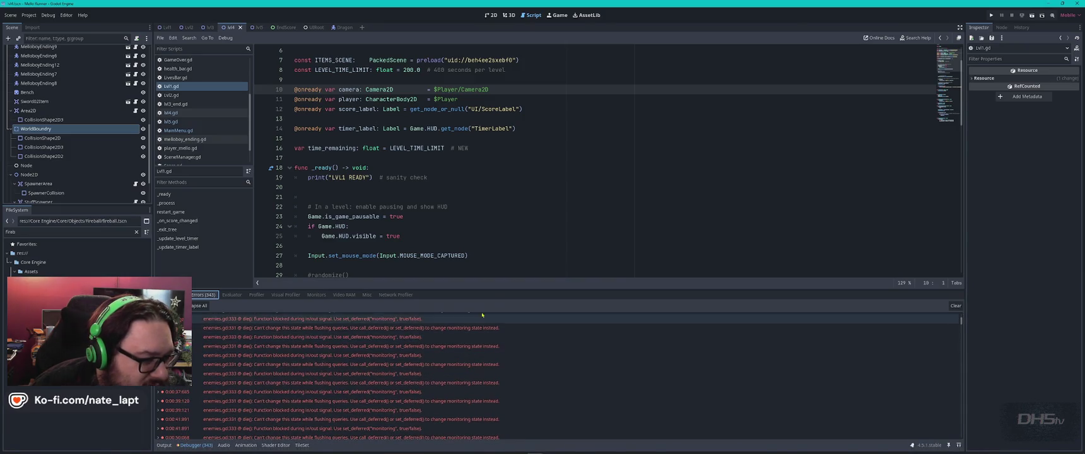
# Enlarge the error list and jump to enemies.gd line 331 in the die() function.
pyautogui.moveTo(489, 291); pyautogui.dragTo(495, 208)
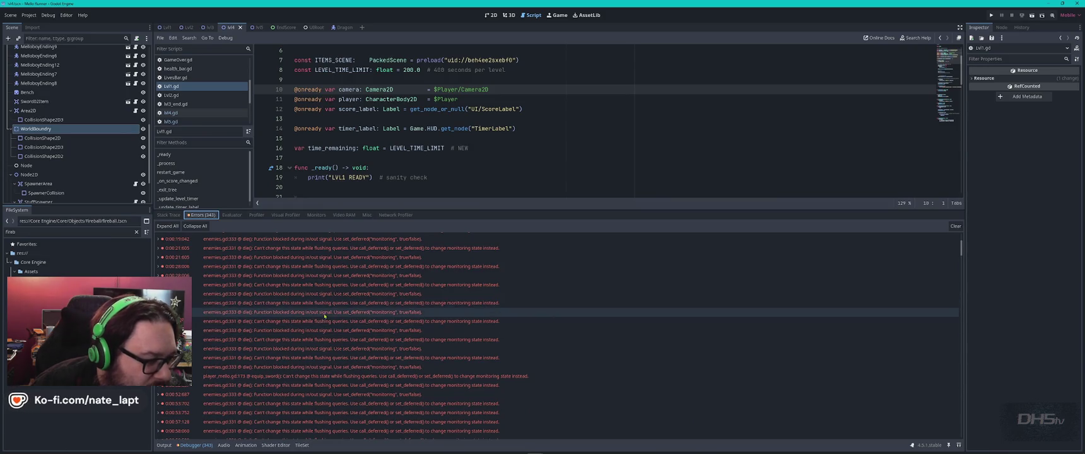
pyautogui.moveTo(352, 308)
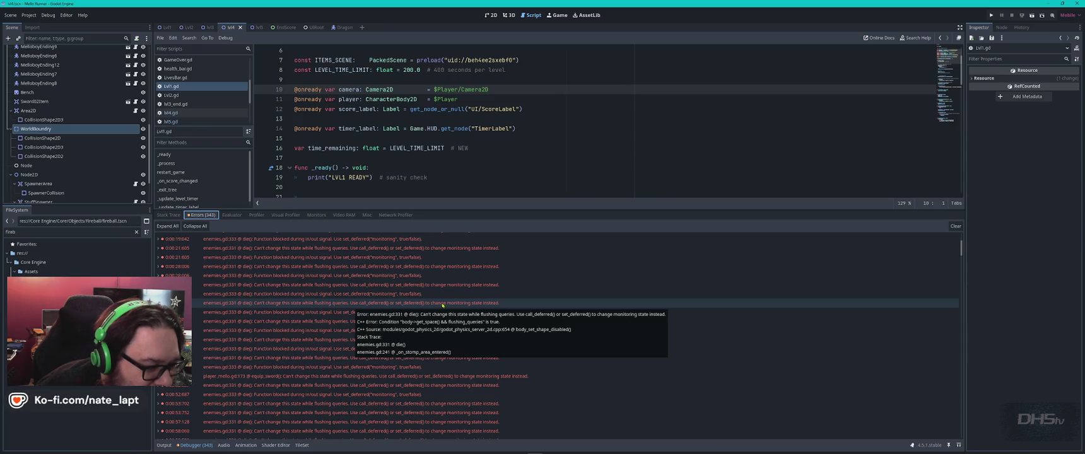
pyautogui.click(390, 305)
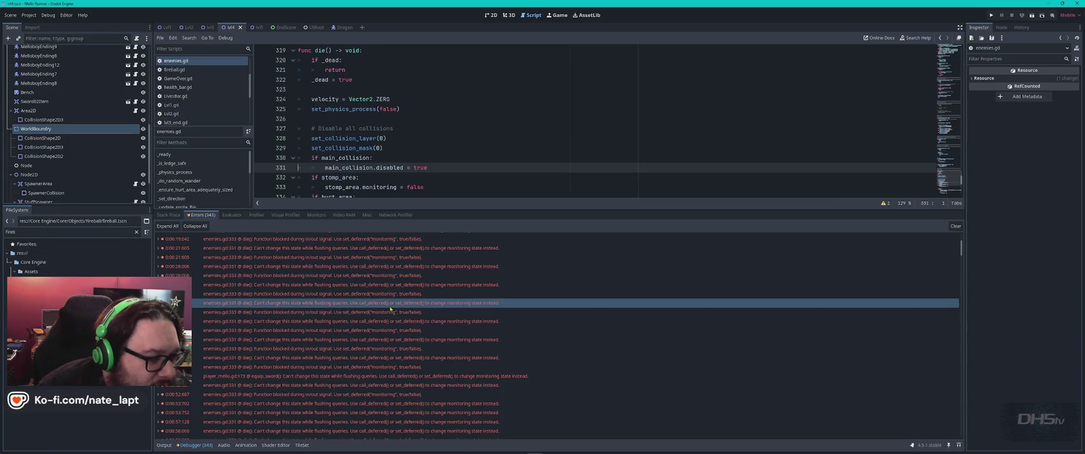
pyautogui.scroll(-2, 428, 140)
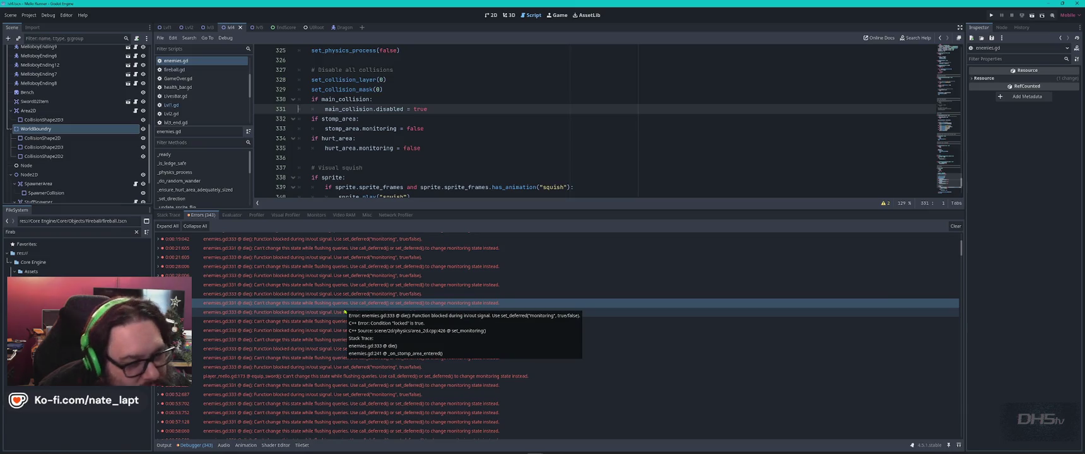
pyautogui.scroll(-5, 487, 119)
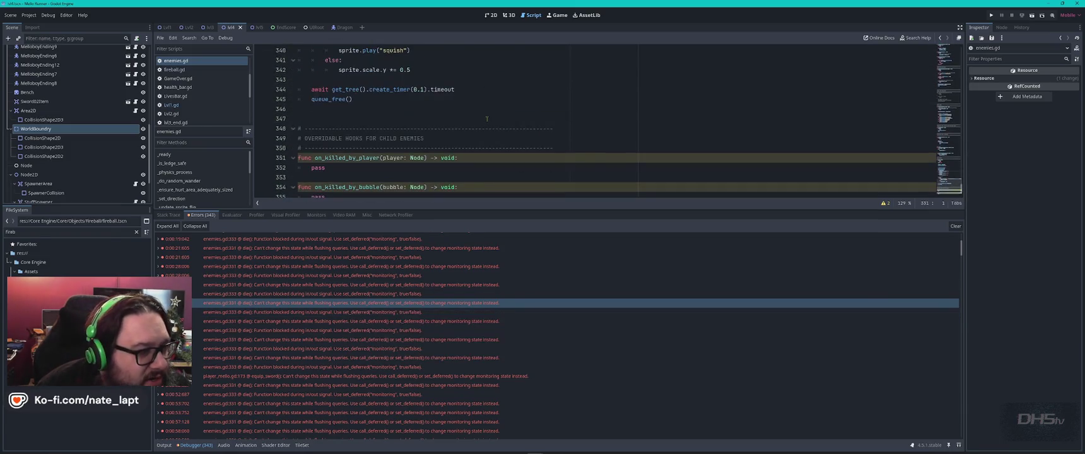
pyautogui.scroll(-1, 487, 121)
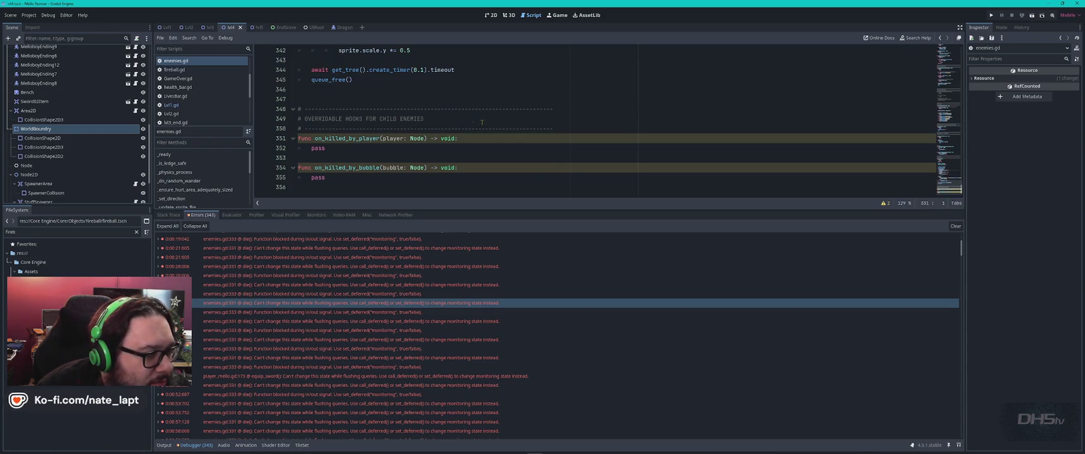
pyautogui.scroll(3, 209, 99)
# Open ammo.gd with the debugger shrunk and scroll through its projectile code.
pyautogui.click(174, 61)
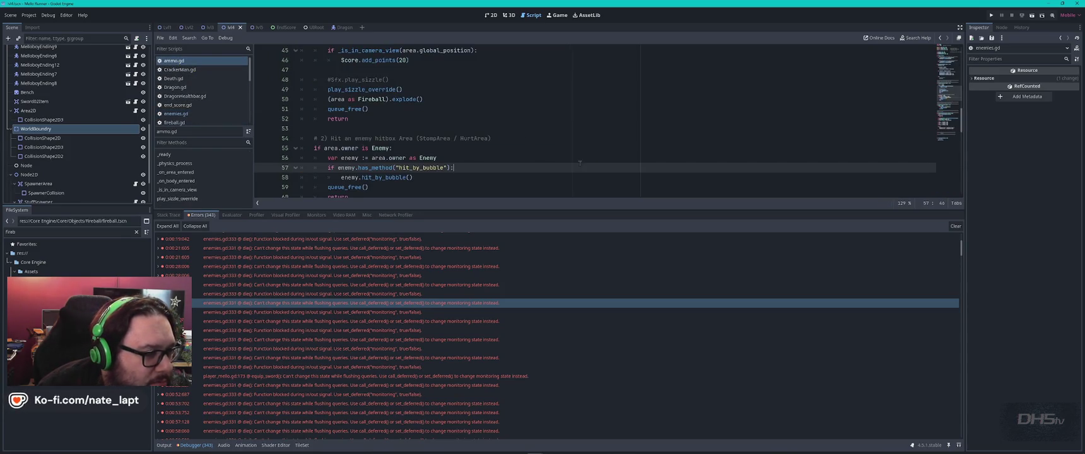
pyautogui.moveTo(560, 210); pyautogui.dragTo(558, 356)
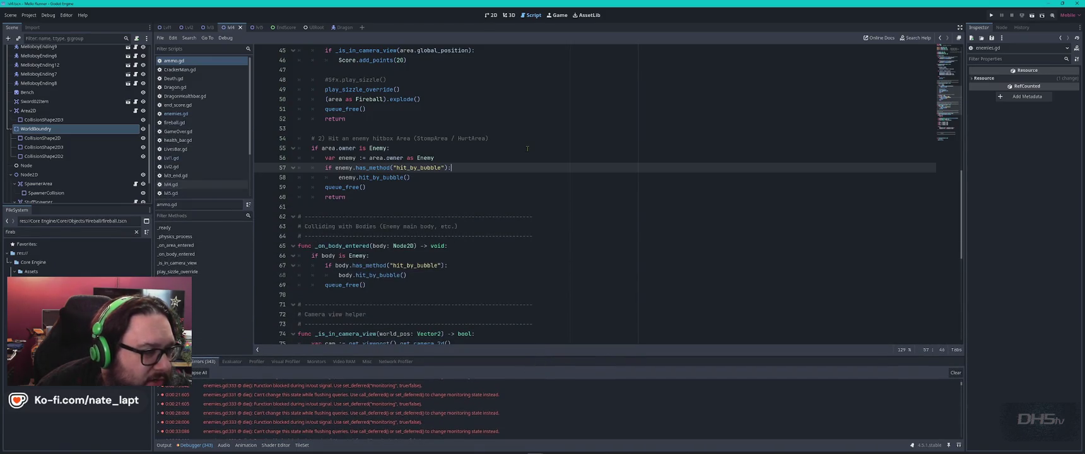
pyautogui.scroll(10, 528, 148)
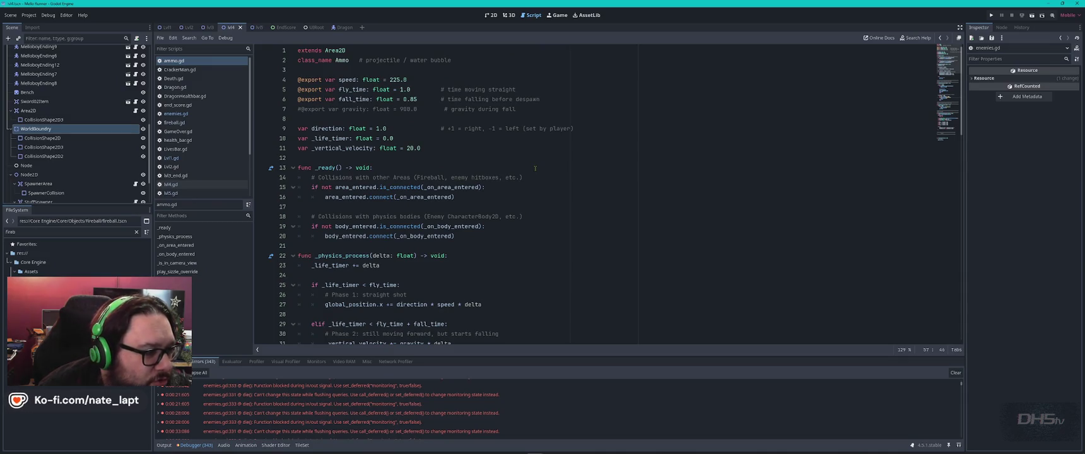
pyautogui.scroll(-8, 484, 162)
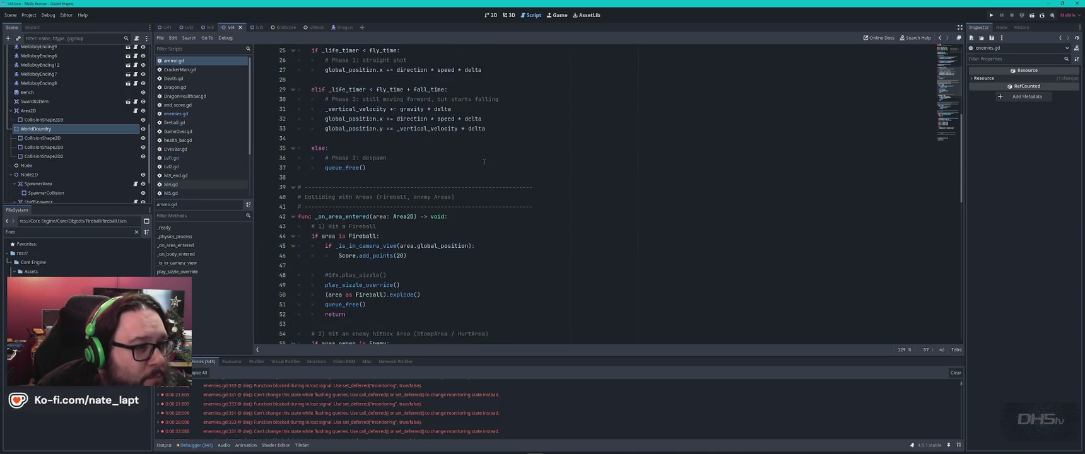
pyautogui.click(253, 27)
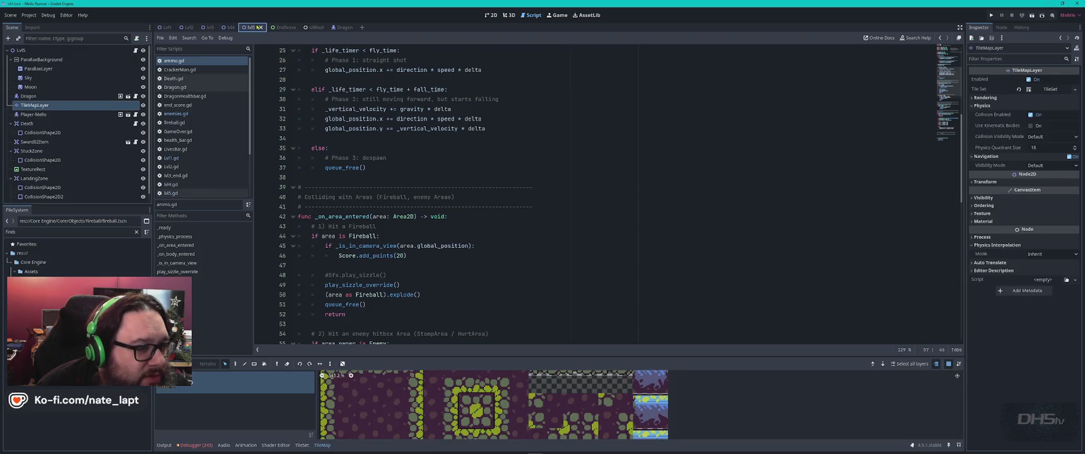
# Deselect the TileMapLayer and zoom and pan the 2D view to frame the whole Lvl5 level.
pyautogui.click(491, 15)
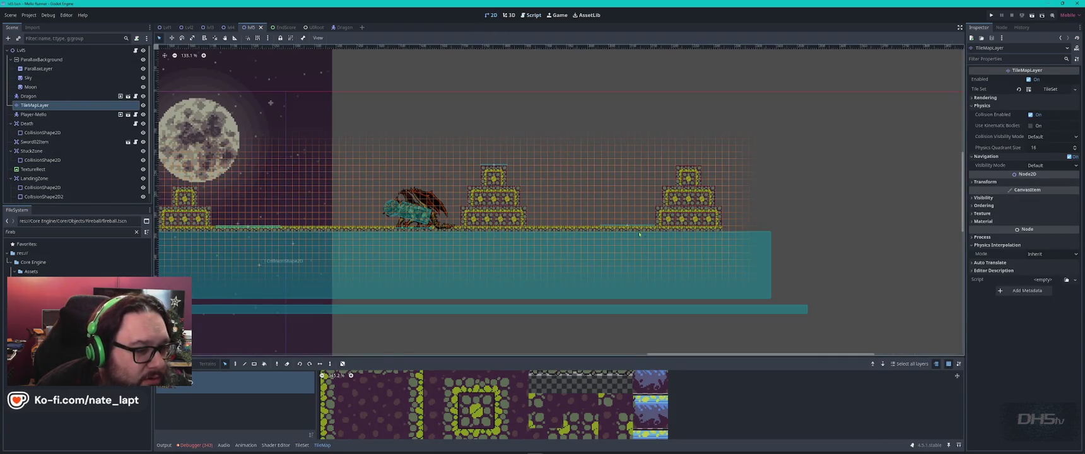
pyautogui.scroll(-4, 555, 120)
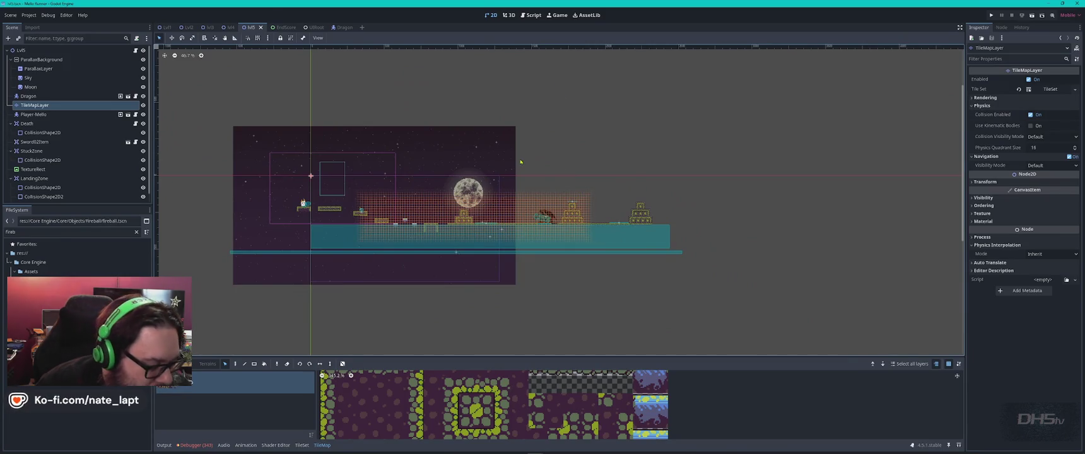
pyautogui.press('Escape')
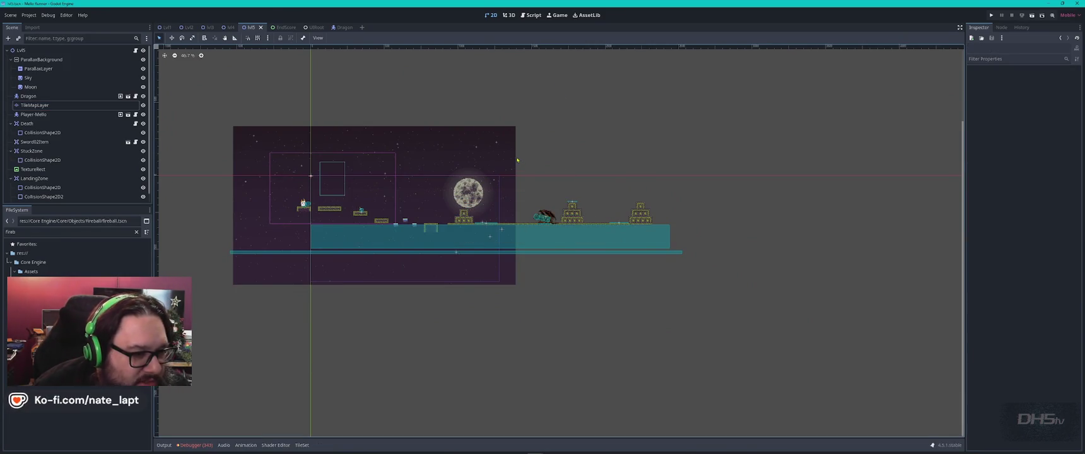
pyautogui.scroll(2, 534, 209)
pyautogui.scroll(4, 479, 209)
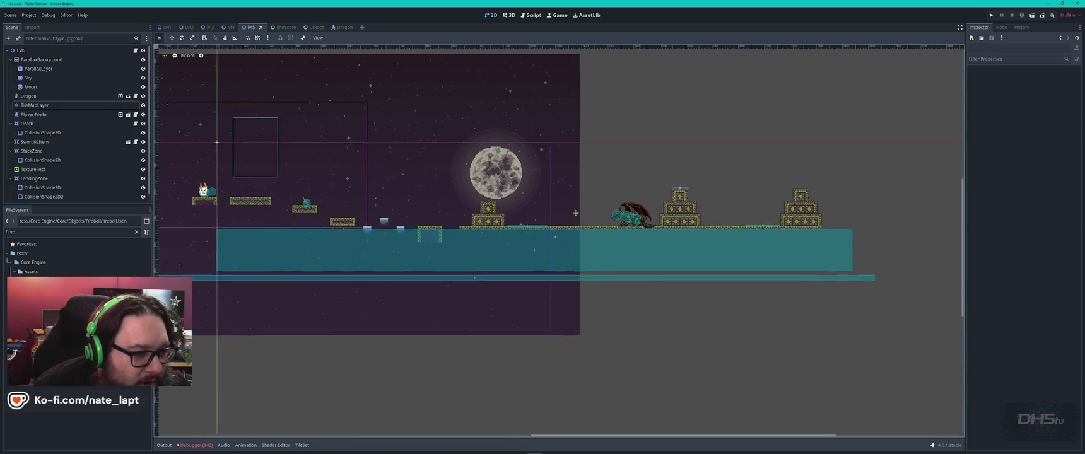
pyautogui.moveTo(470, 210); pyautogui.dragTo(603, 226)
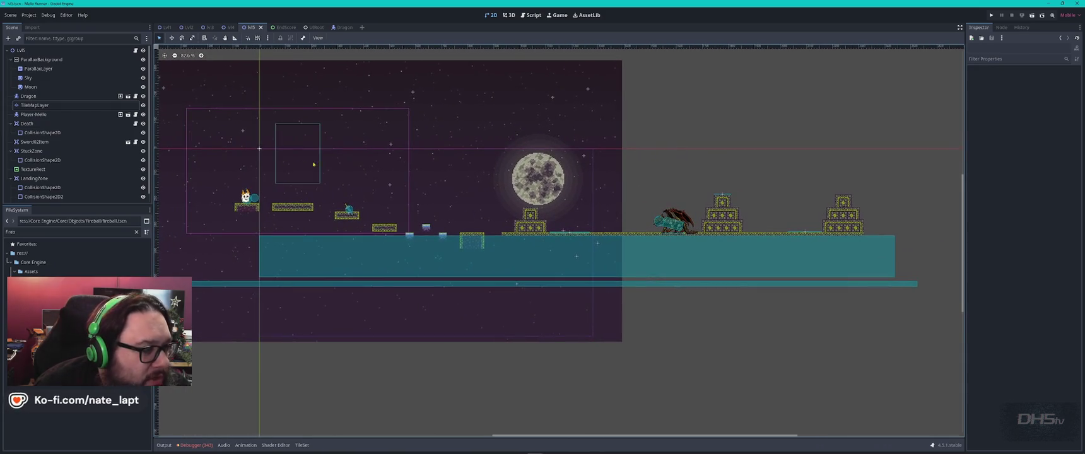
pyautogui.moveTo(313, 164); pyautogui.dragTo(501, 188)
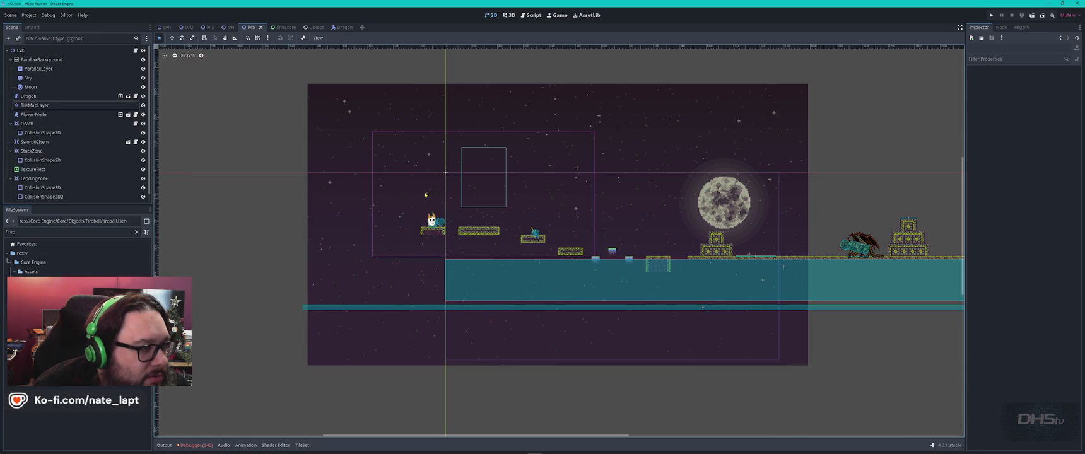
pyautogui.click(531, 14)
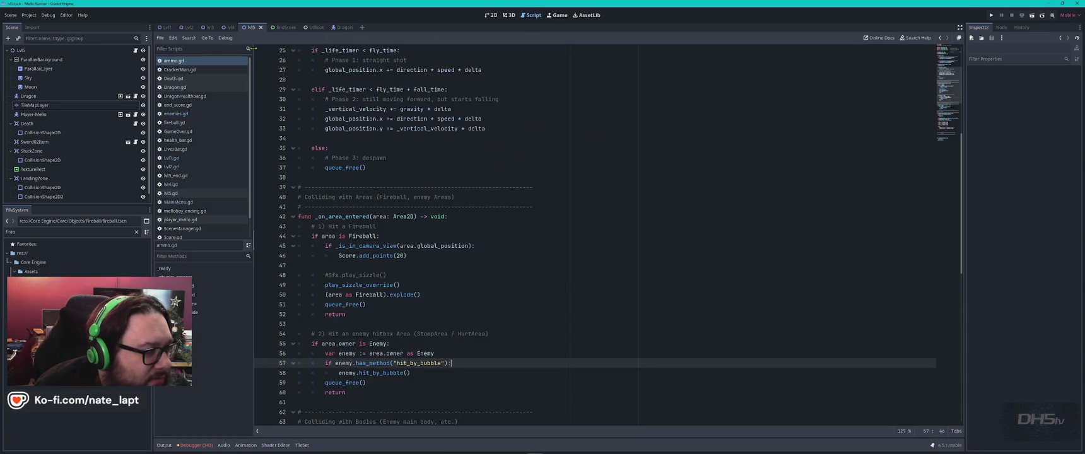
# Find and select the 4.0-second bonus-timer await line in lvl5.gd, then switch to Lvl1.gd.
pyautogui.click(179, 194)
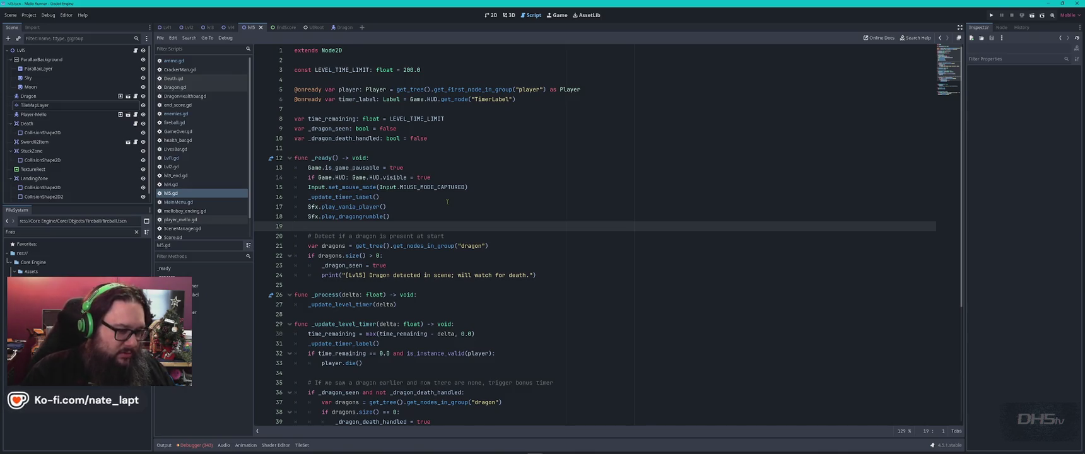
pyautogui.hotkey('ctrl', 'f')
pyautogui.write('await')
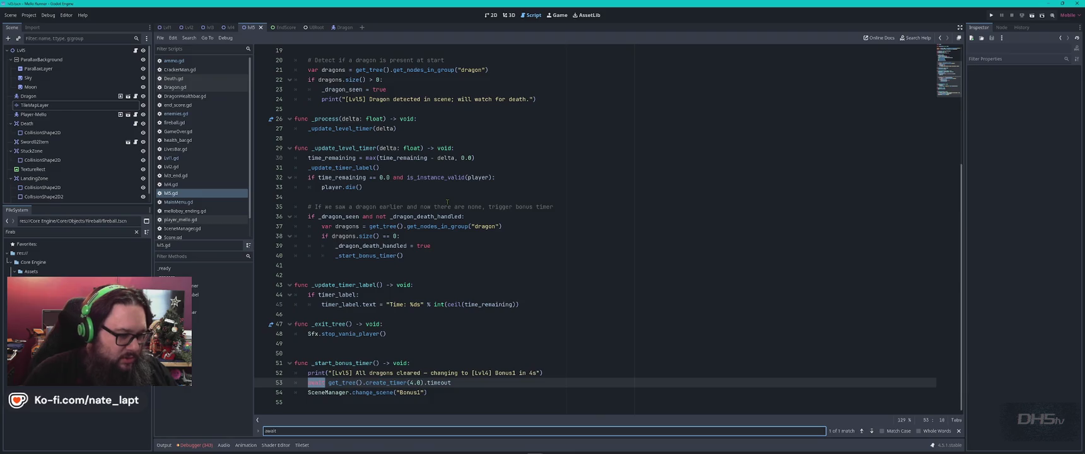
pyautogui.moveTo(555, 373); pyautogui.dragTo(560, 383)
pyautogui.hotkey('ctrl', 'c')
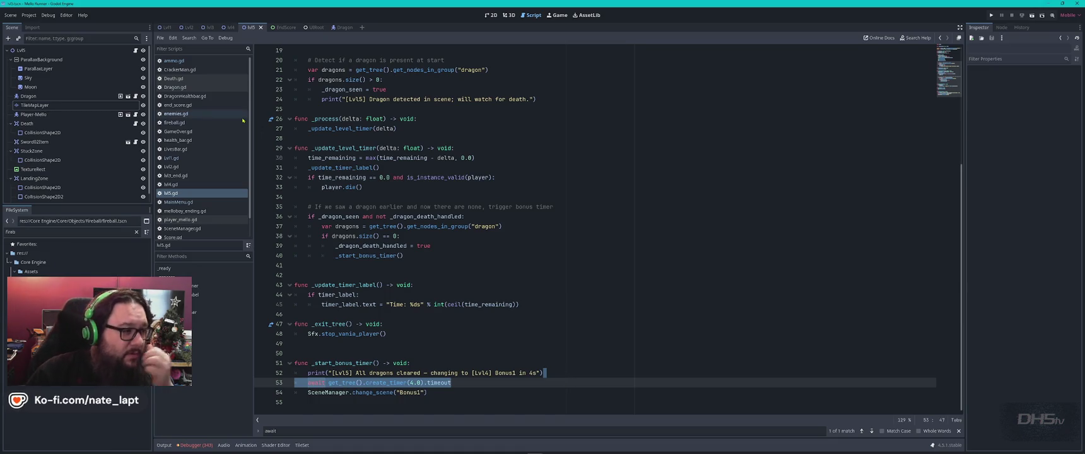
pyautogui.click(188, 160)
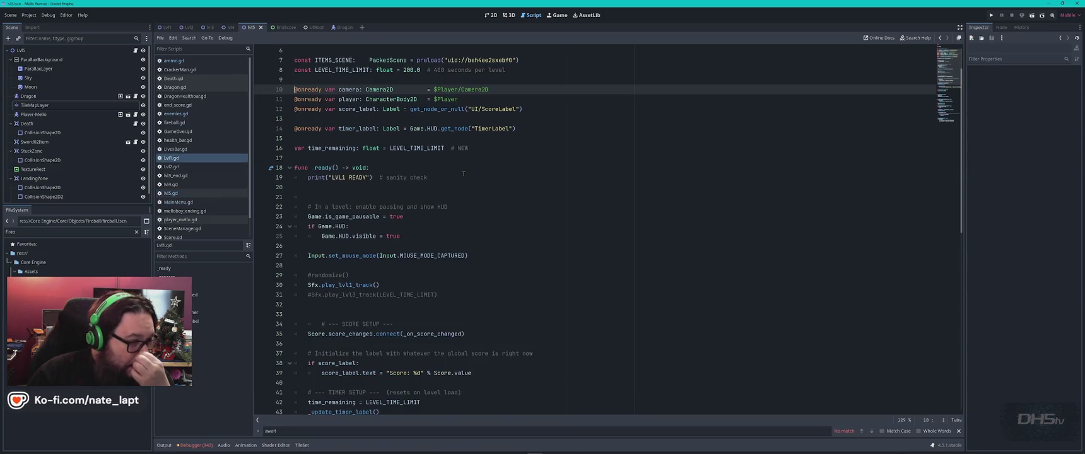
# Search for 'await' to locate the commented await line 30 in Lvl2.gd.
pyautogui.hotkey('ctrl', 'f')
pyautogui.hotkey('ctrl', 'v')
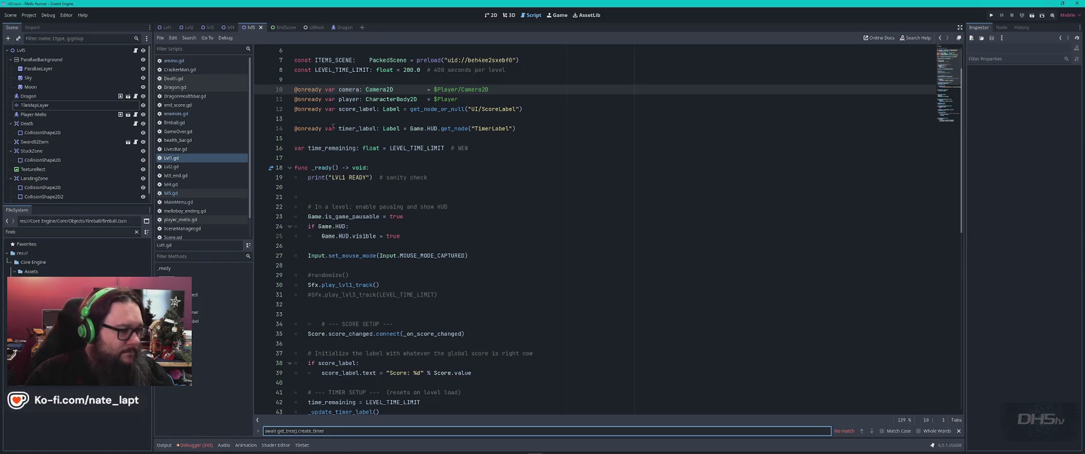
pyautogui.click(189, 168)
pyautogui.hotkey('ctrl', 'f')
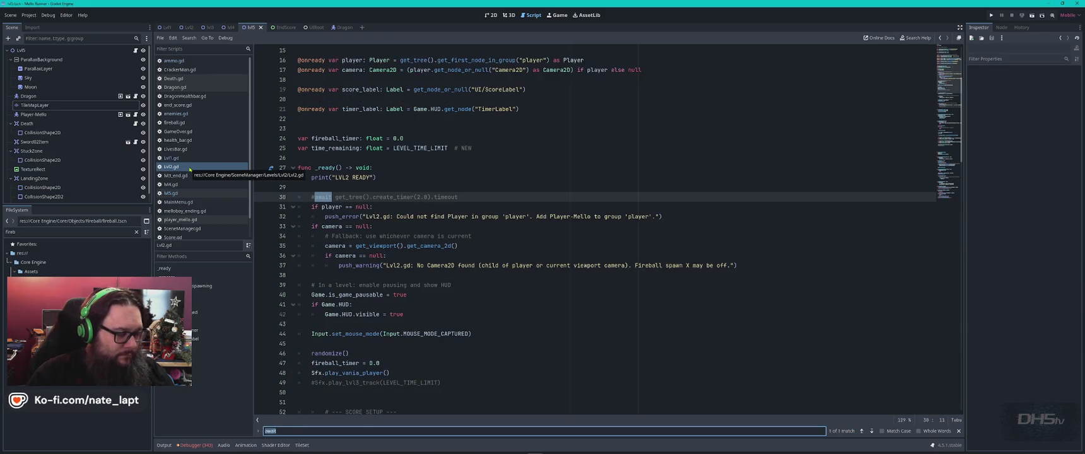
pyautogui.press('Return')
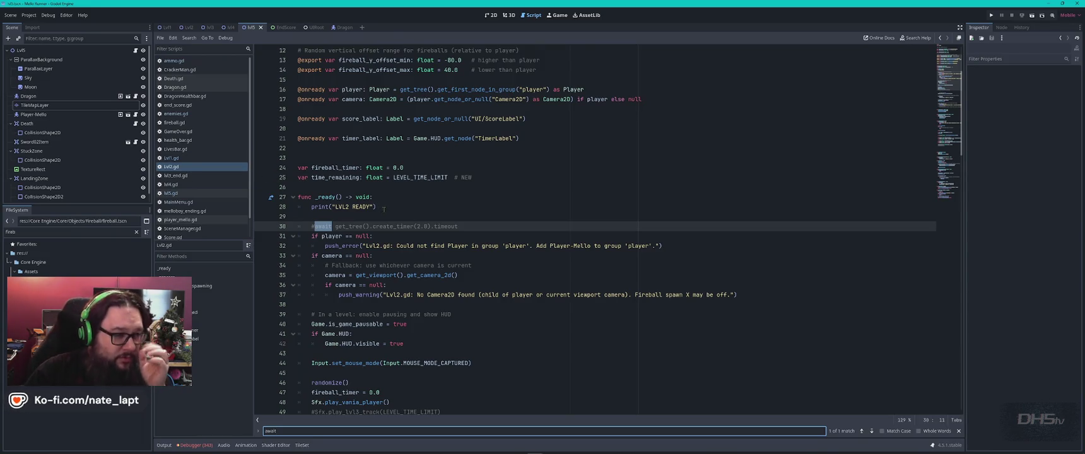
# Uncomment Lvl2's line-30 await with a 1.0-second timer and save, then open lvl5.gd.
pyautogui.click(317, 226)
pyautogui.press('Left')
pyautogui.press('BackSpace')
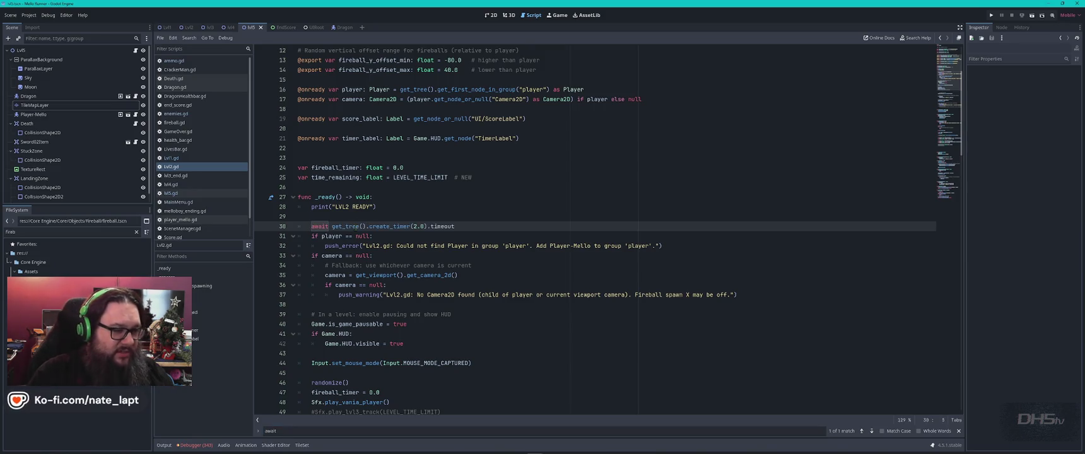
pyautogui.click(412, 226)
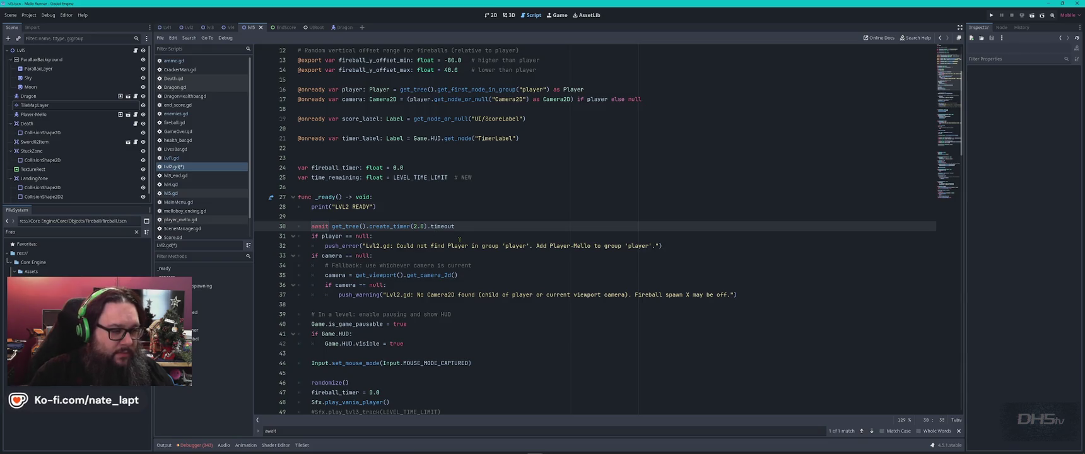
pyautogui.write('1')
pyautogui.click(455, 197)
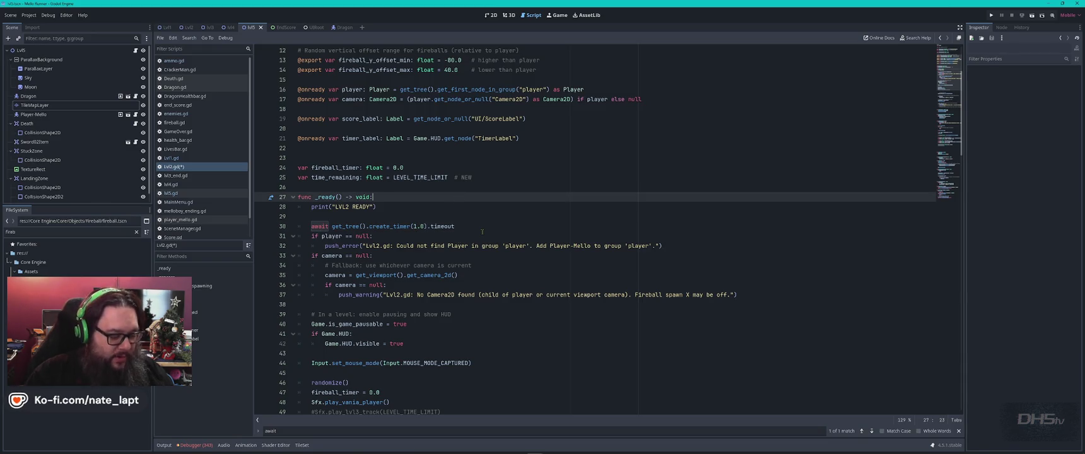
pyautogui.hotkey('ctrl', 's')
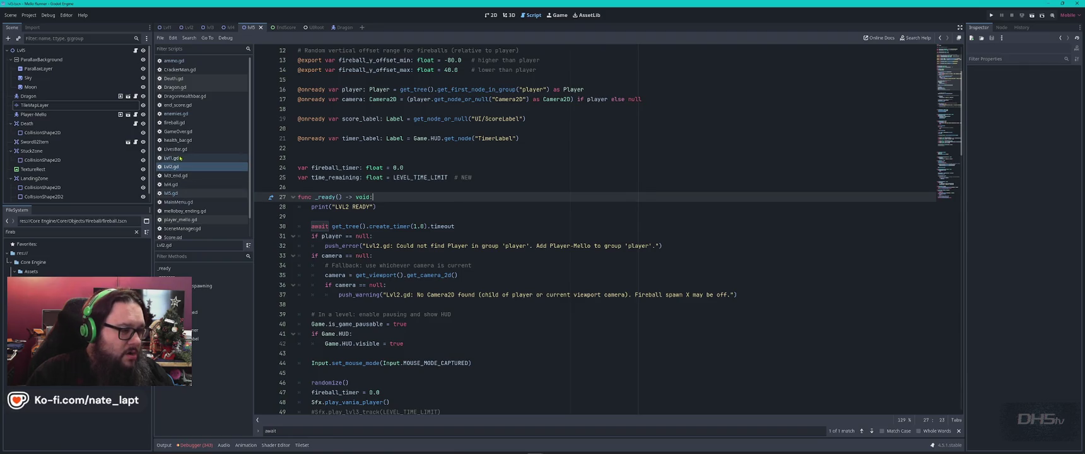
pyautogui.click(182, 185)
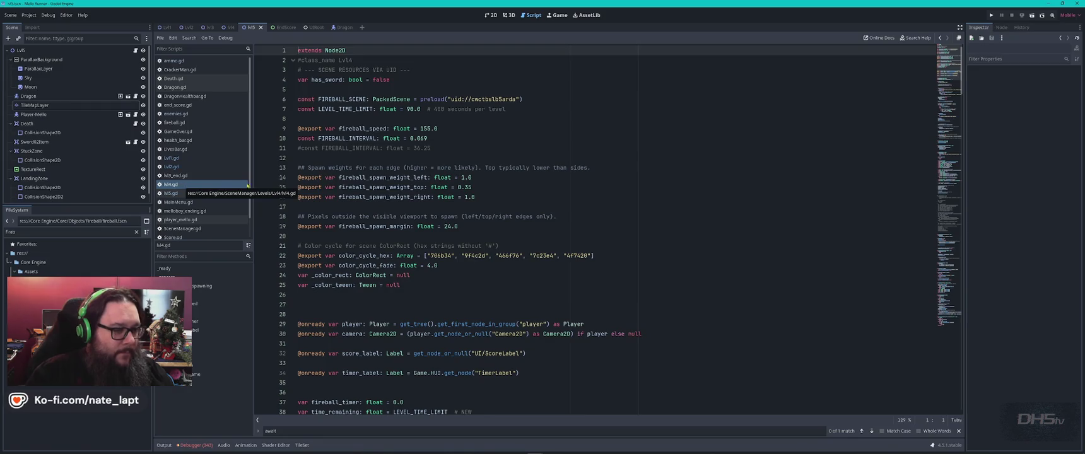
pyautogui.click(186, 194)
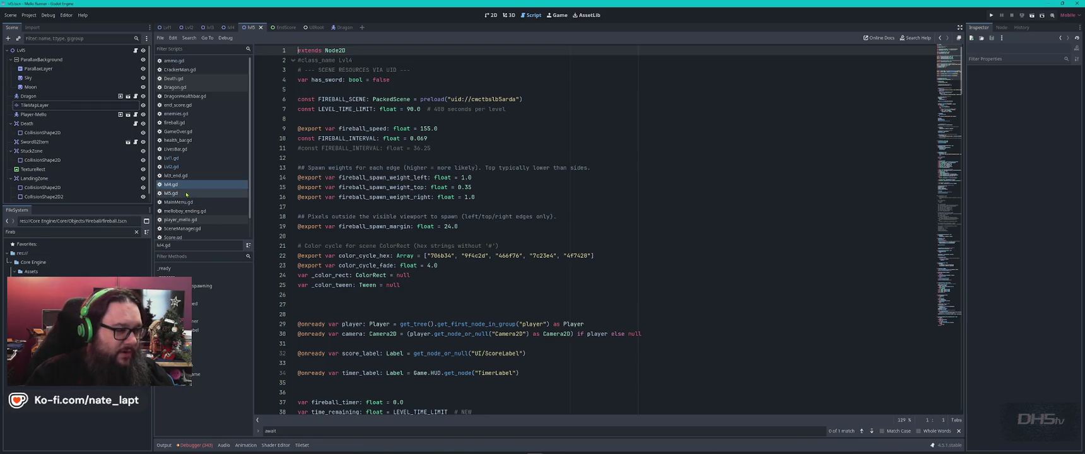
# Search lvl5.gd for '_read' to locate its _ready function.
pyautogui.click(380, 226)
pyautogui.hotkey('ctrl', 'f')
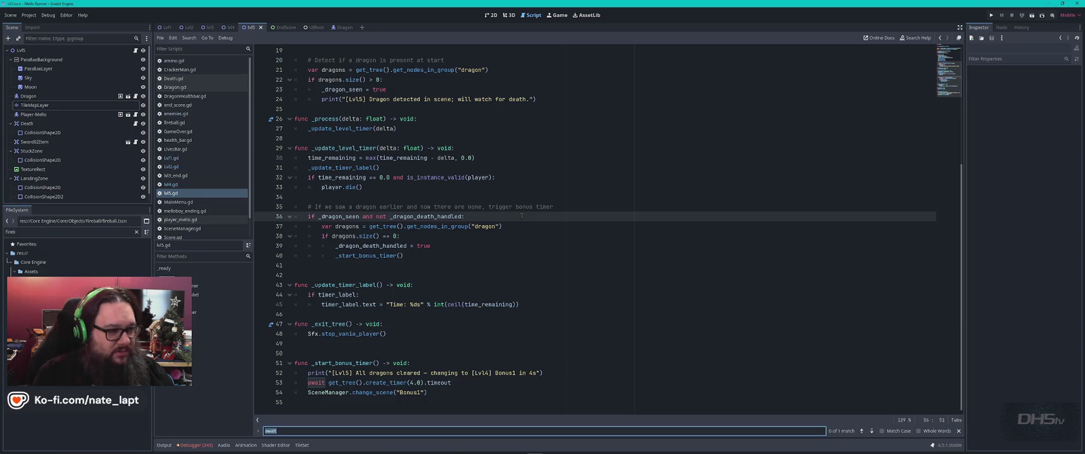
pyautogui.press('BackSpace')
pyautogui.write('_read')
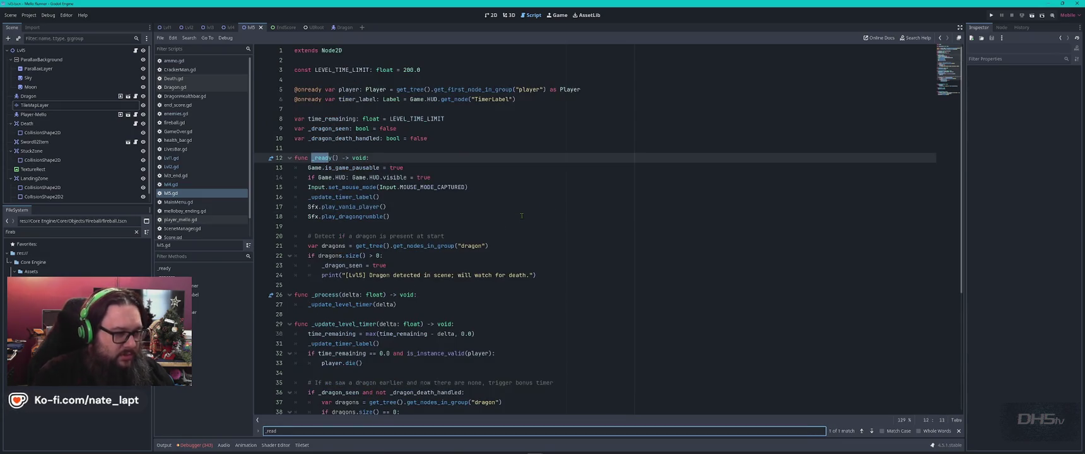
pyautogui.press('Escape')
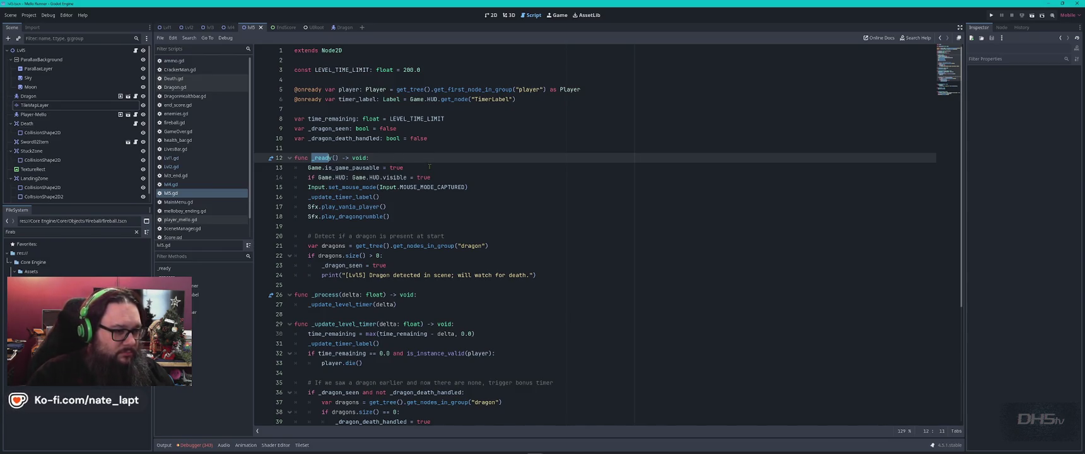
# Paste the await timer line after line 15, set its duration to 1.2, and save.
pyautogui.click(480, 188)
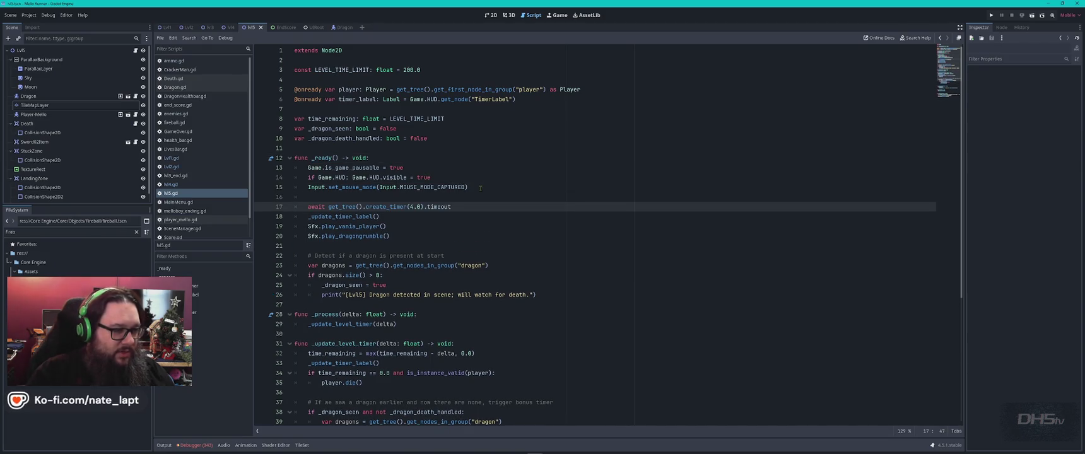
pyautogui.hotkey('ctrl', 'z')
pyautogui.doubleClick(414, 197)
pyautogui.write('1.')
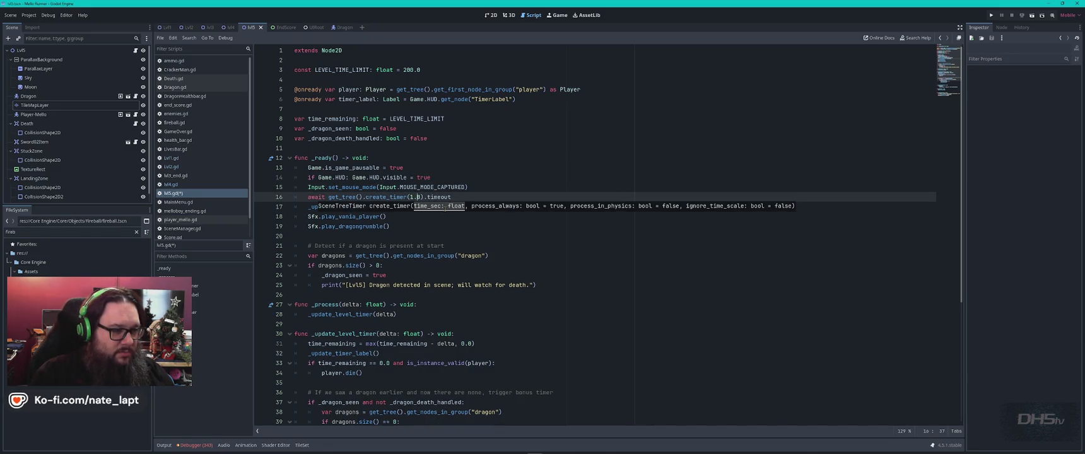
pyautogui.write('2')
pyautogui.hotkey('ctrl', 's')
pyautogui.click(493, 169)
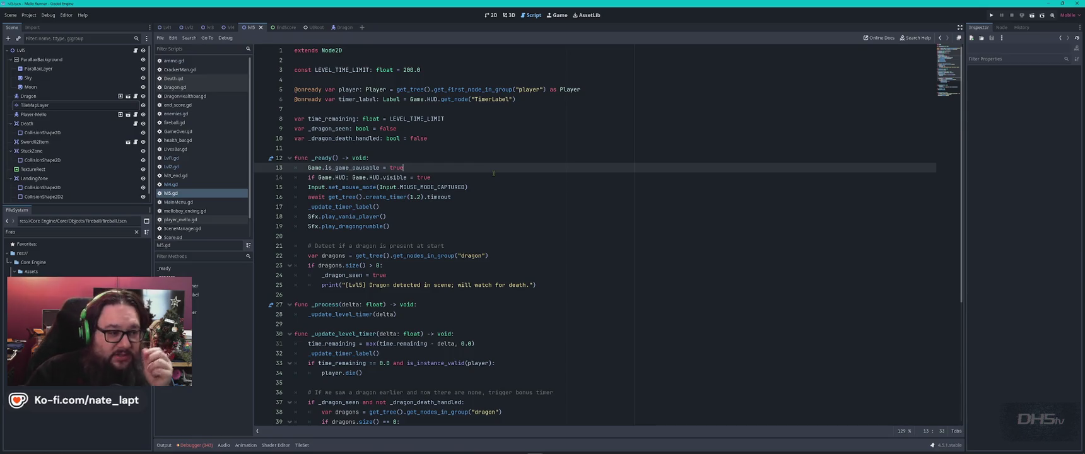
pyautogui.moveTo(442, 187)
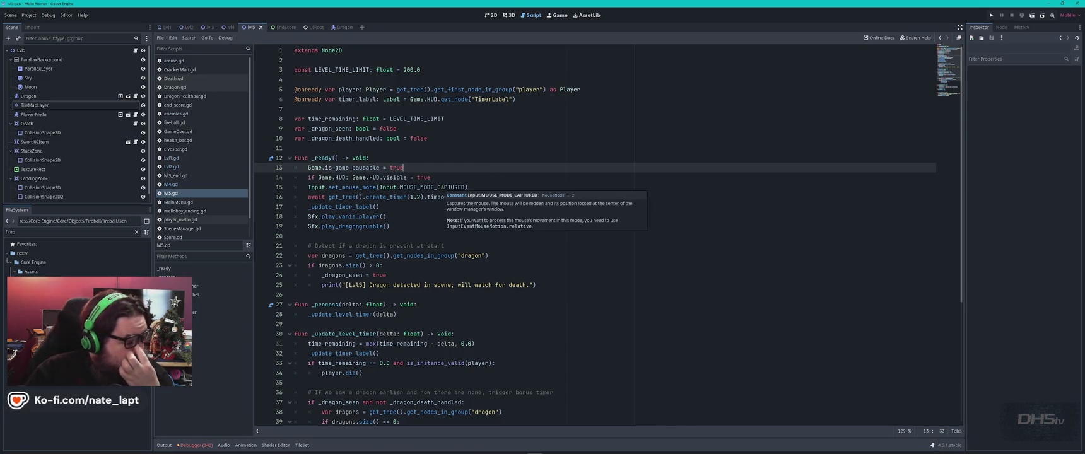
pyautogui.click(478, 176)
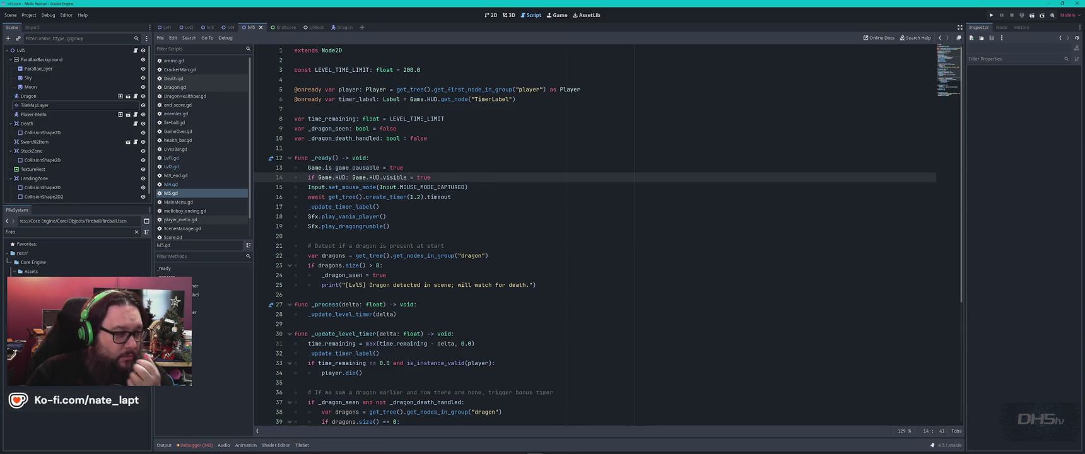
pyautogui.click(186, 176)
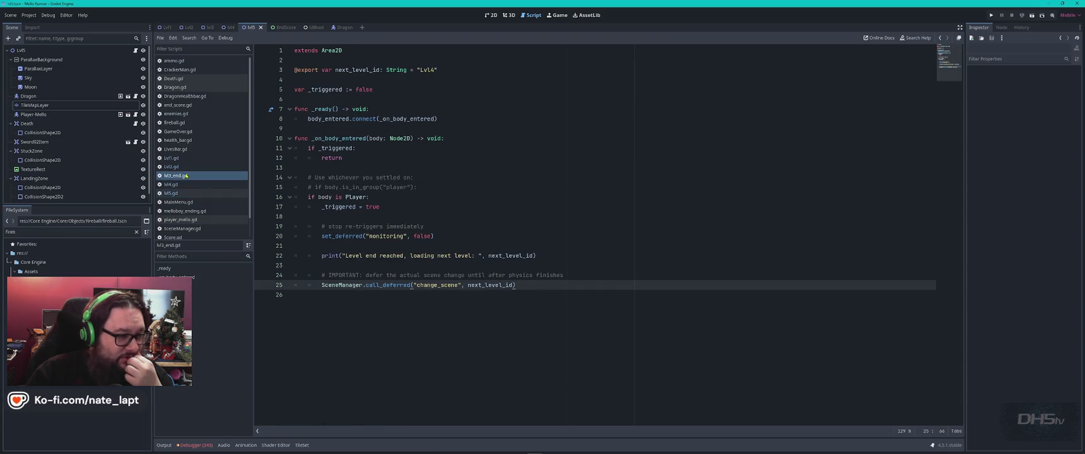
# Switch to the lvl3 scene tab and filter its scene tree for lvl3, showing the Lvl3End node.
pyautogui.click(475, 193)
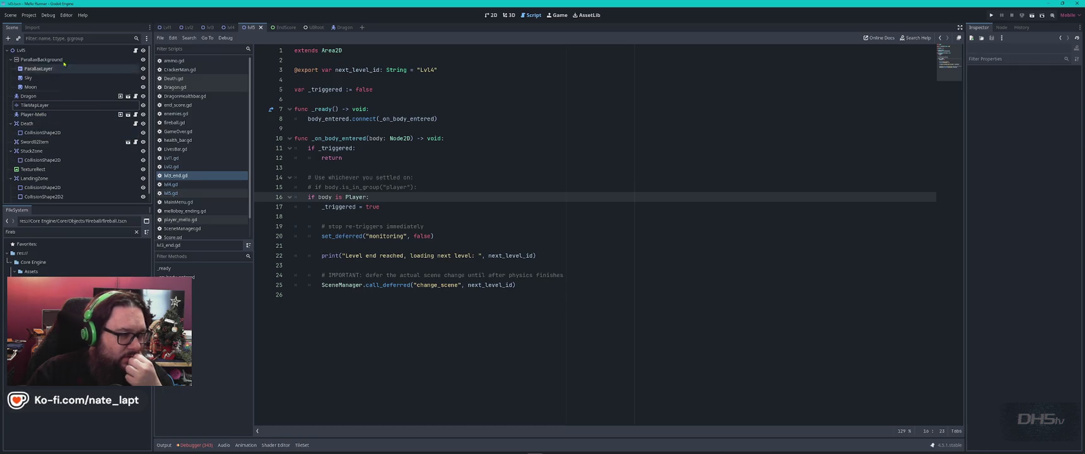
pyautogui.click(81, 38)
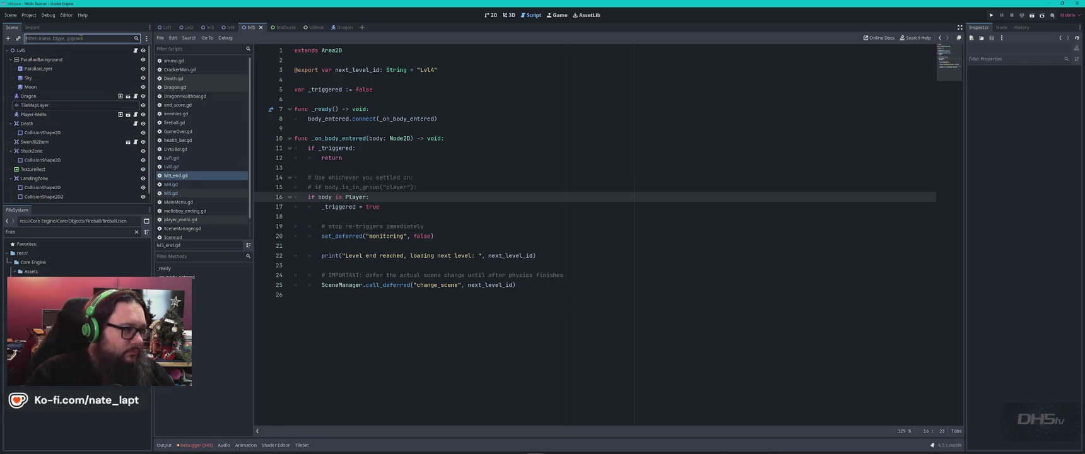
pyautogui.write('lvl3_end')
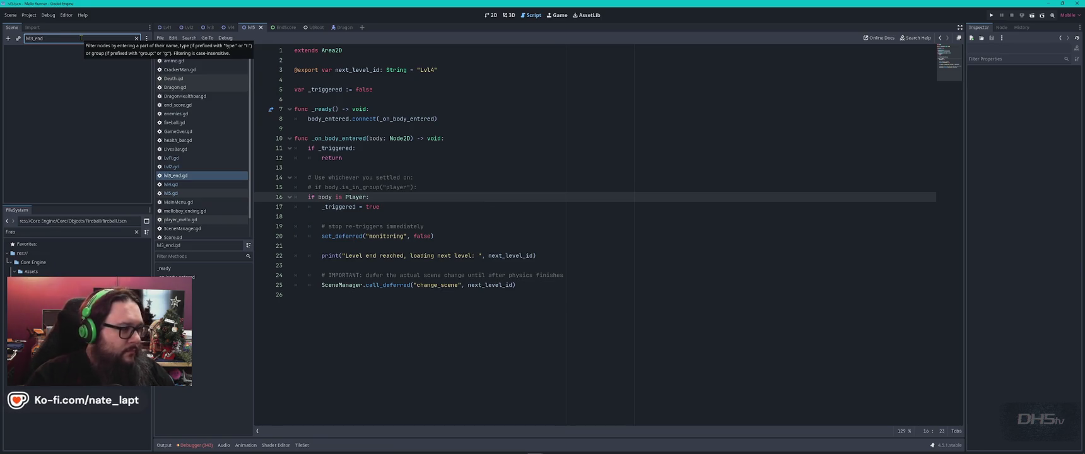
pyautogui.click(231, 27)
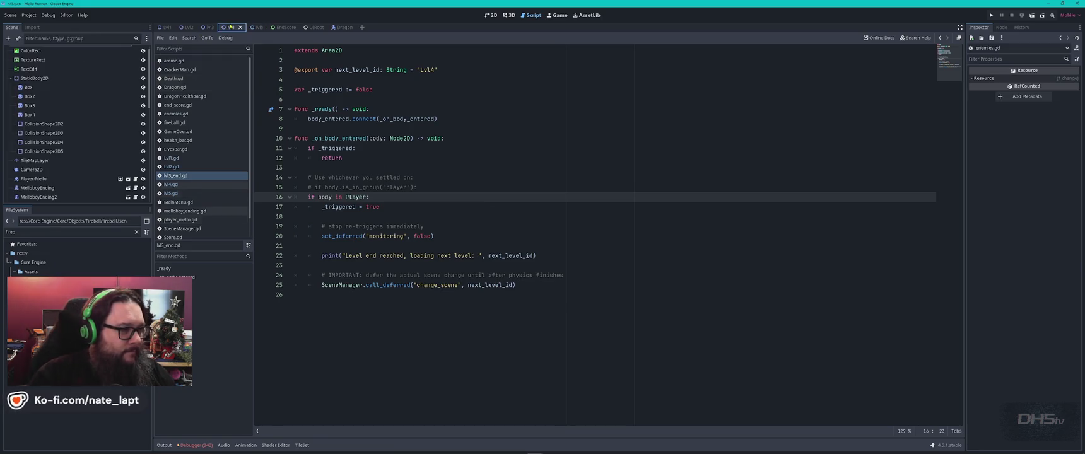
pyautogui.click(90, 39)
pyautogui.write('lvl3')
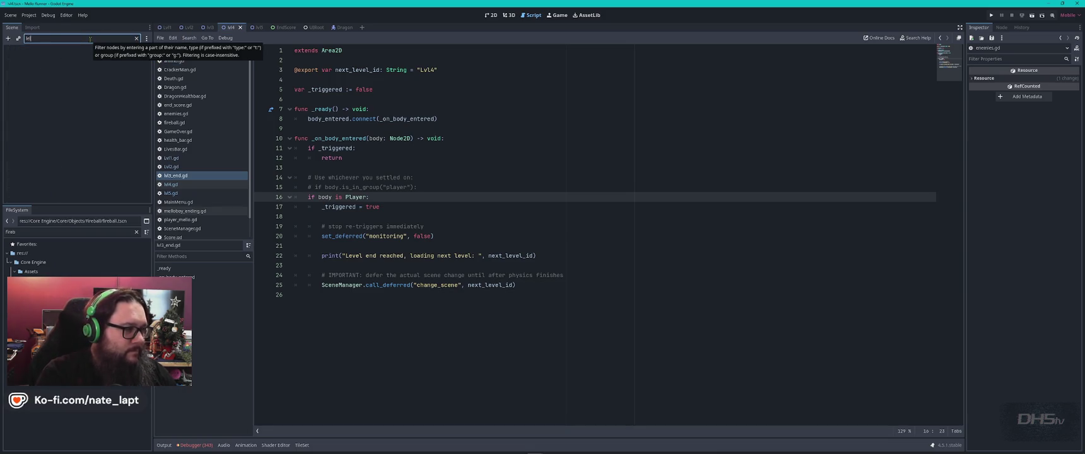
pyautogui.doubleClick(89, 39)
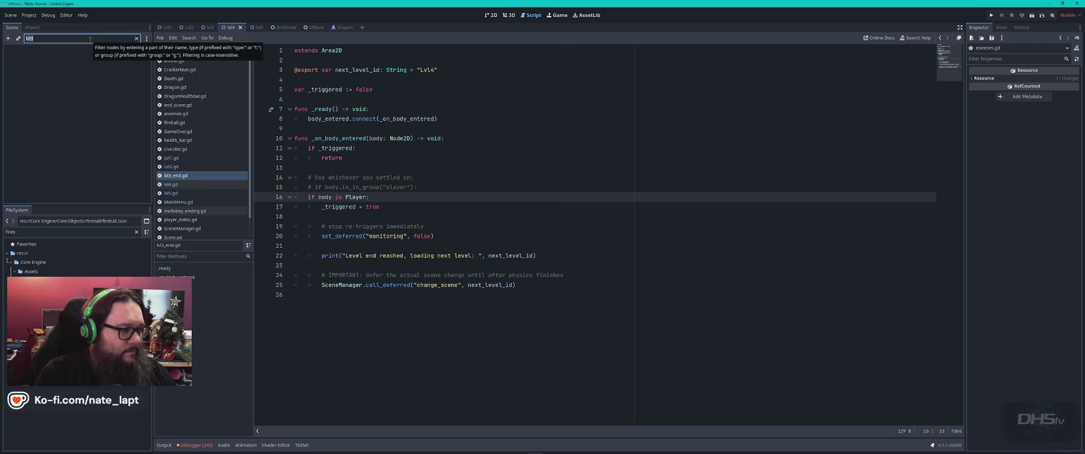
pyautogui.press('BackSpace')
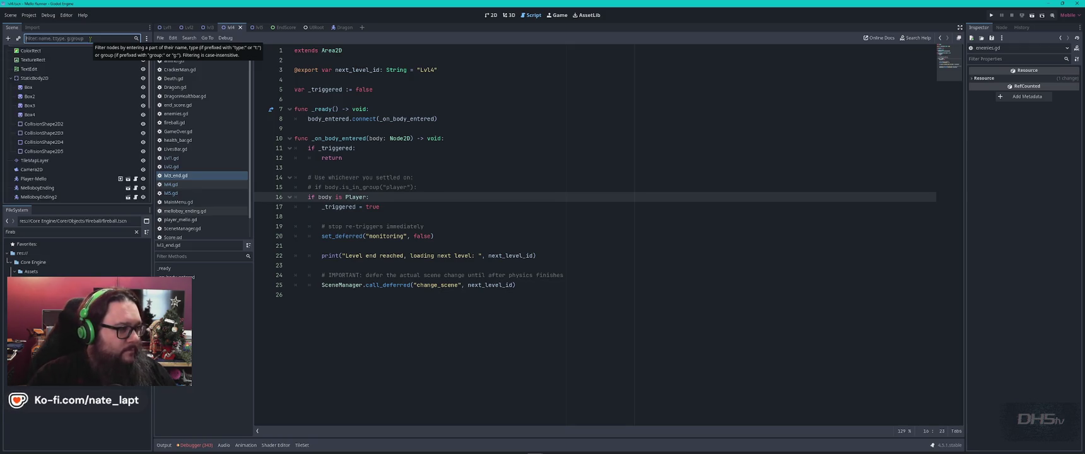
pyautogui.click(210, 27)
pyautogui.click(68, 37)
pyautogui.write('lvl3')
pyautogui.click(491, 15)
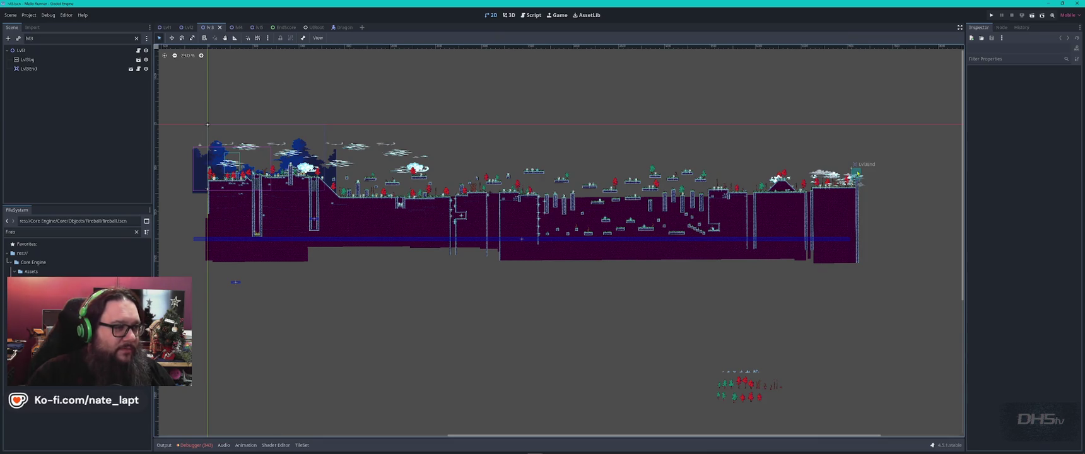
# Flip through the lvl4 and lvl5 level layouts, then return to the Script view.
pyautogui.click(233, 28)
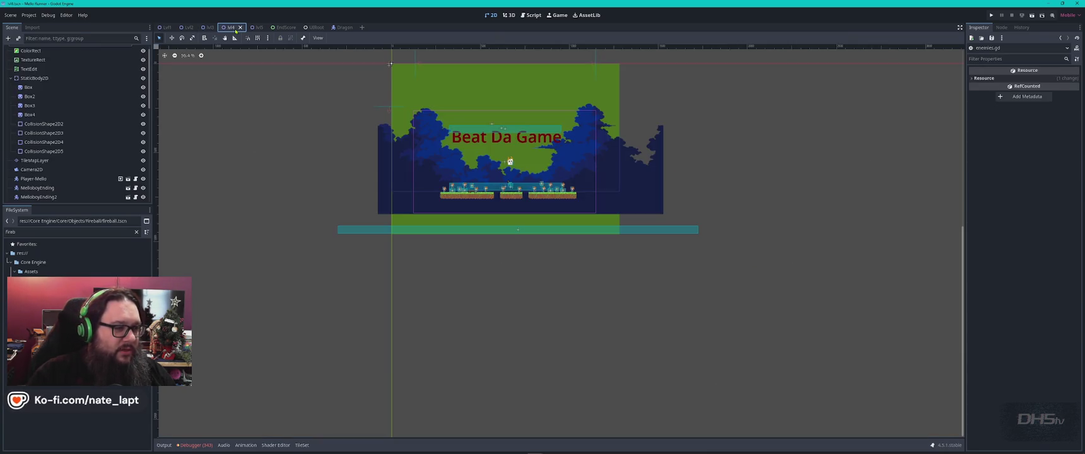
pyautogui.click(252, 28)
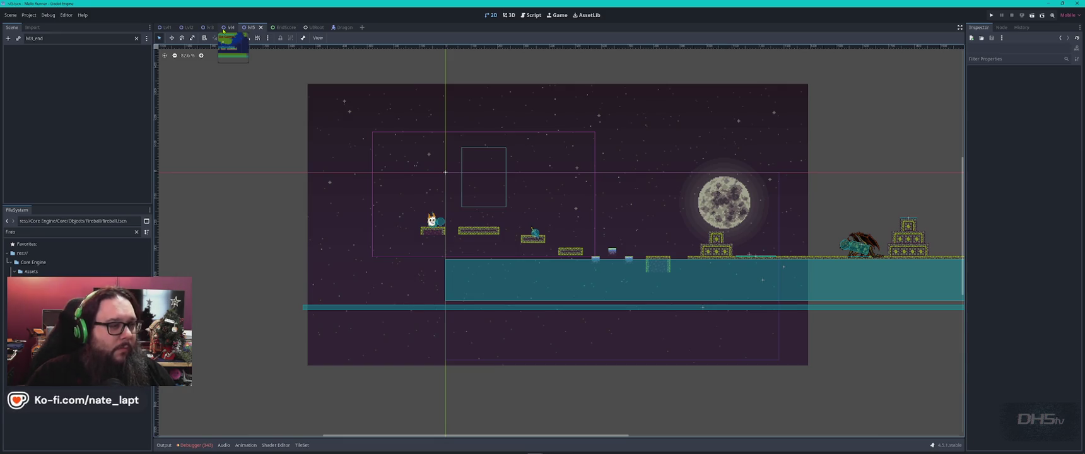
pyautogui.click(531, 16)
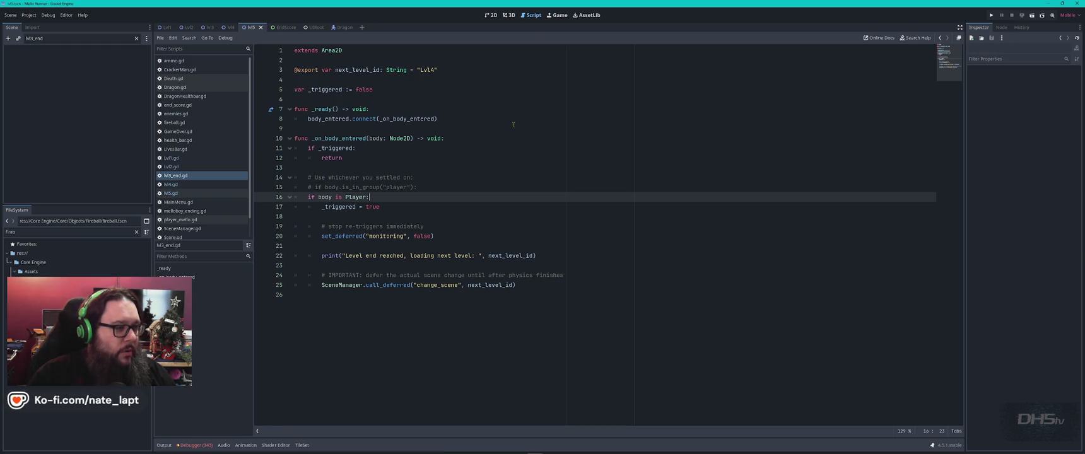
# Search lvl5.gd for 'lvl5' to review its Lvl5 references, then open Dragon.gd.
pyautogui.click(179, 193)
pyautogui.click(549, 157)
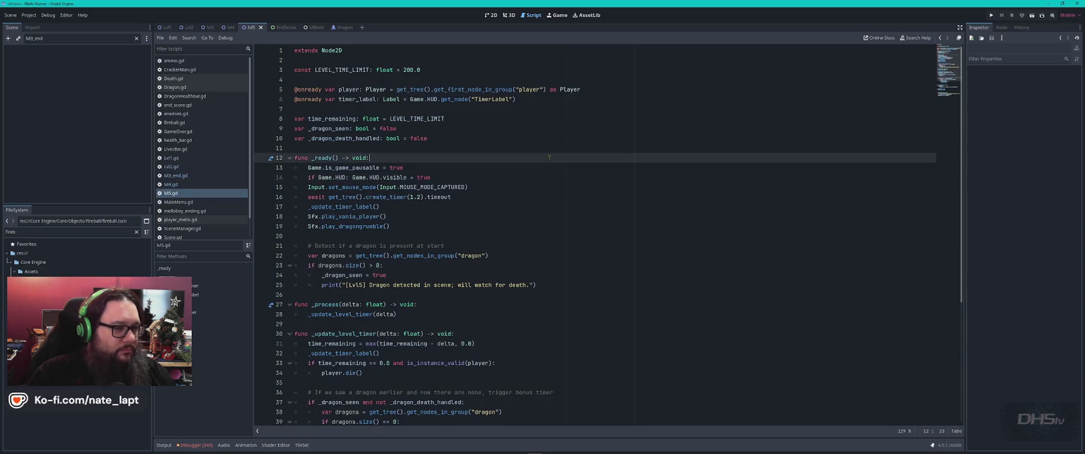
pyautogui.hotkey('ctrl', 'f')
pyautogui.write('lvl5')
pyautogui.press('Return')
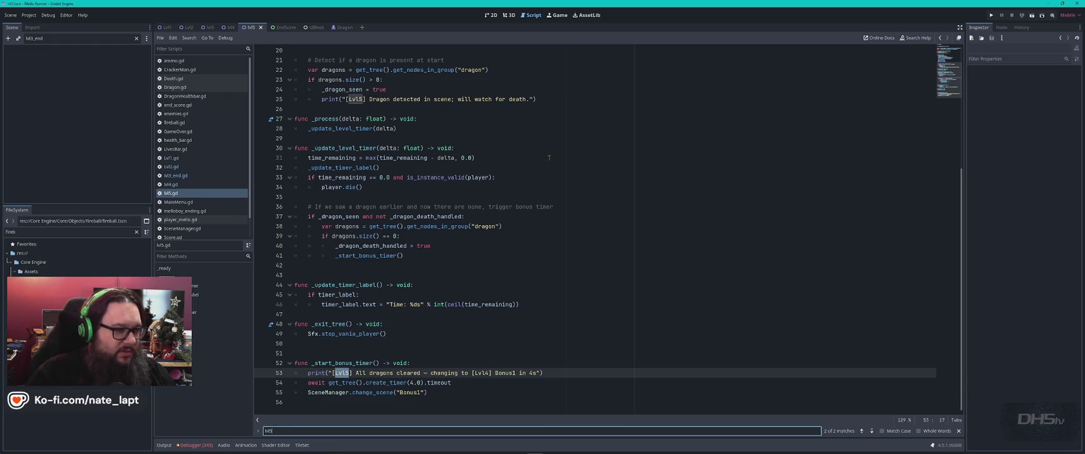
pyautogui.press('Return')
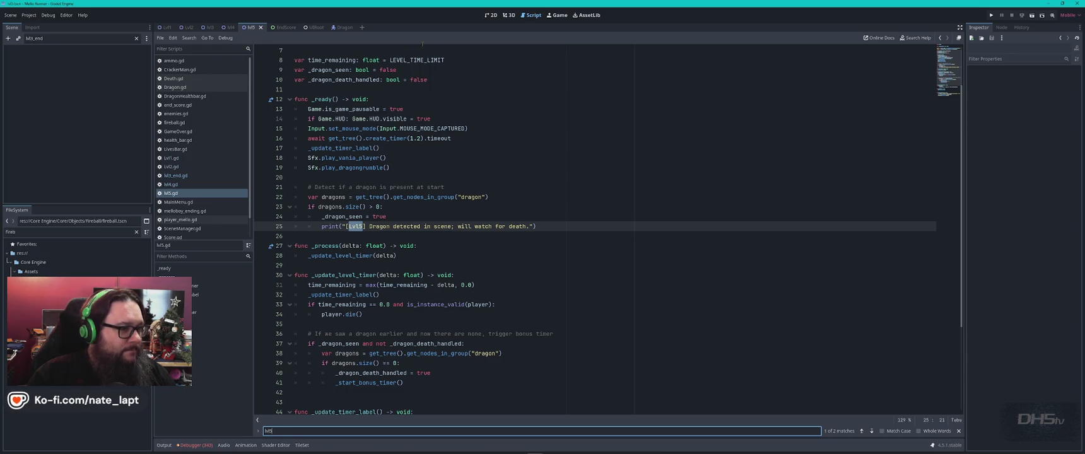
pyautogui.click(136, 38)
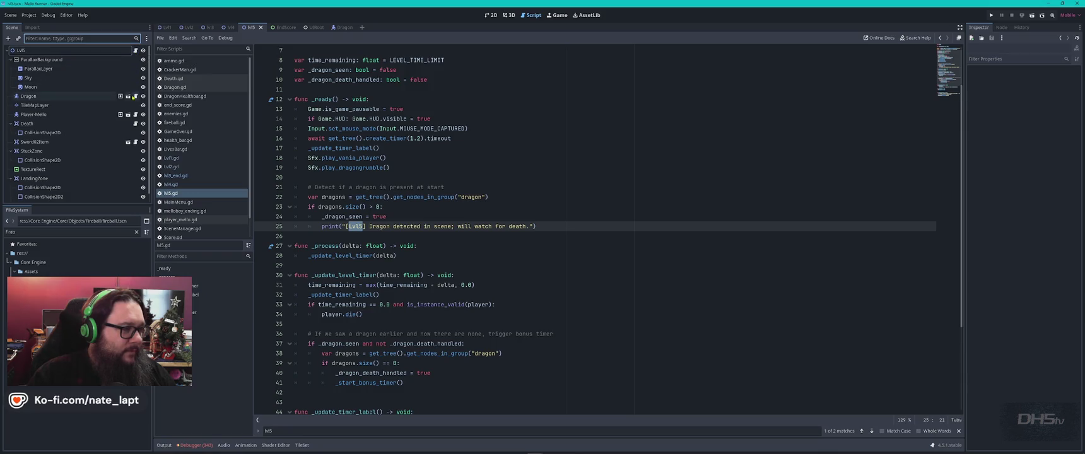
pyautogui.click(137, 96)
# Search Dragon.gd for 'lvl5', then open the sword pickup, Death and Player-Mello scripts.
pyautogui.hotkey('ctrl', 'f')
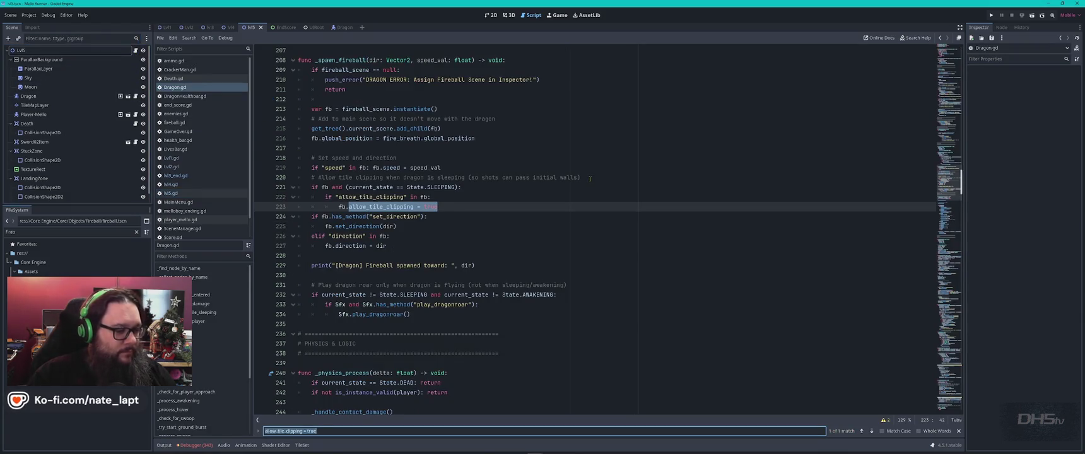
pyautogui.write('lvl5')
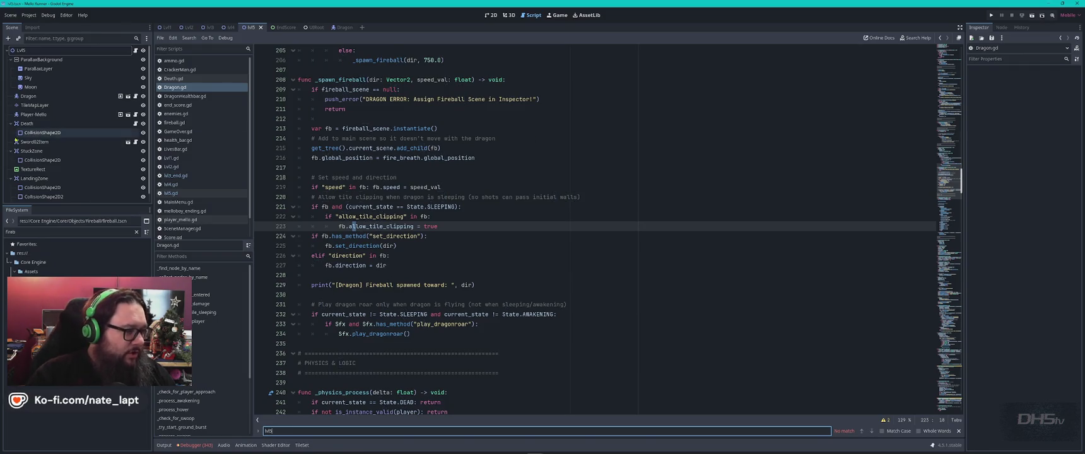
pyautogui.click(136, 142)
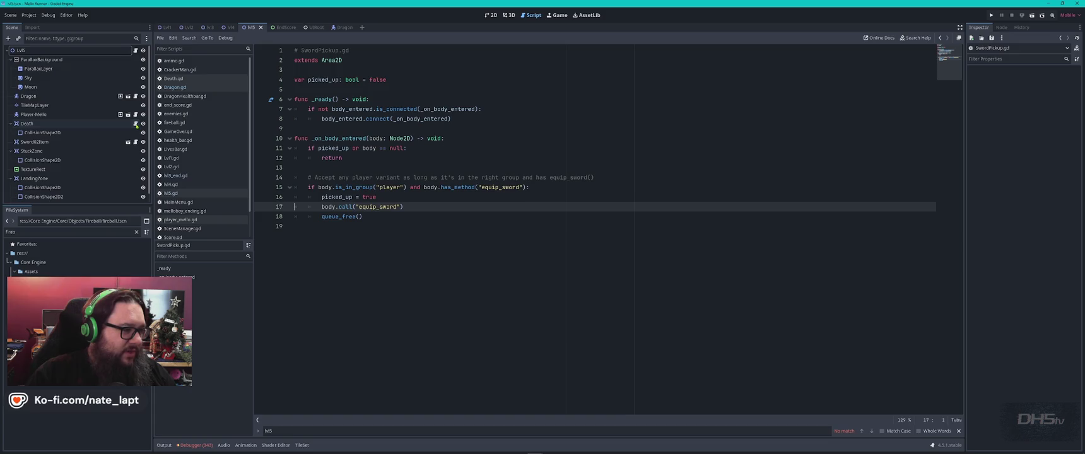
pyautogui.click(136, 124)
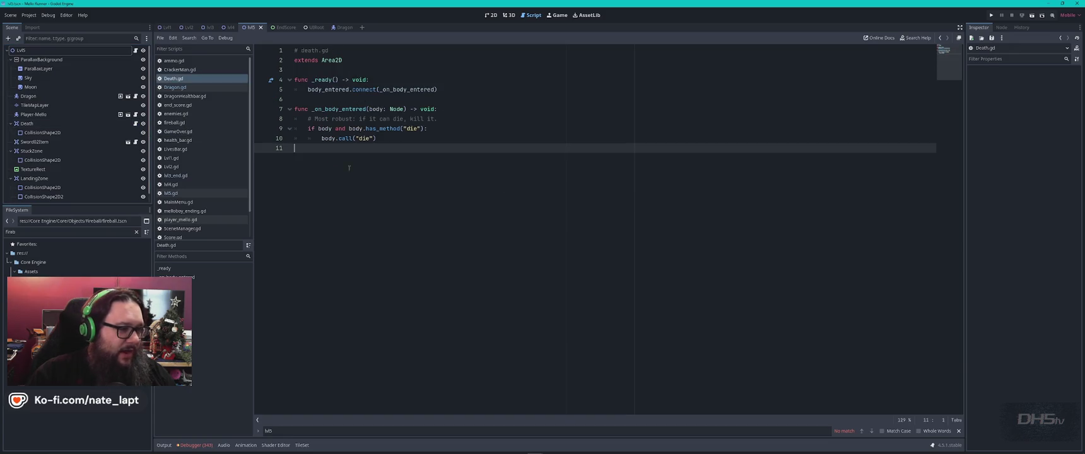
pyautogui.click(135, 114)
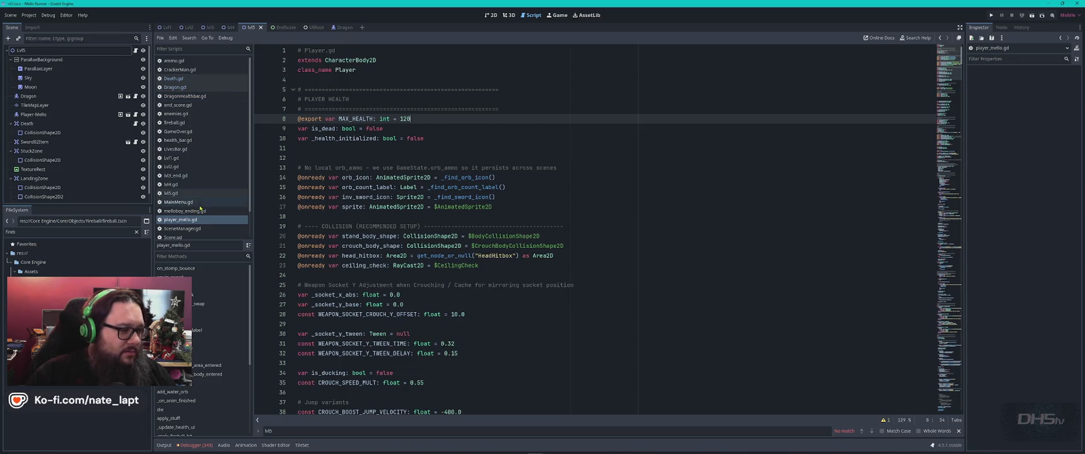
# Close player_mello.gd, StuffSpawner.gd, SwordPickup.gd, health_bar.gd and LivesBar.gd.
pyautogui.middleClick(185, 221)
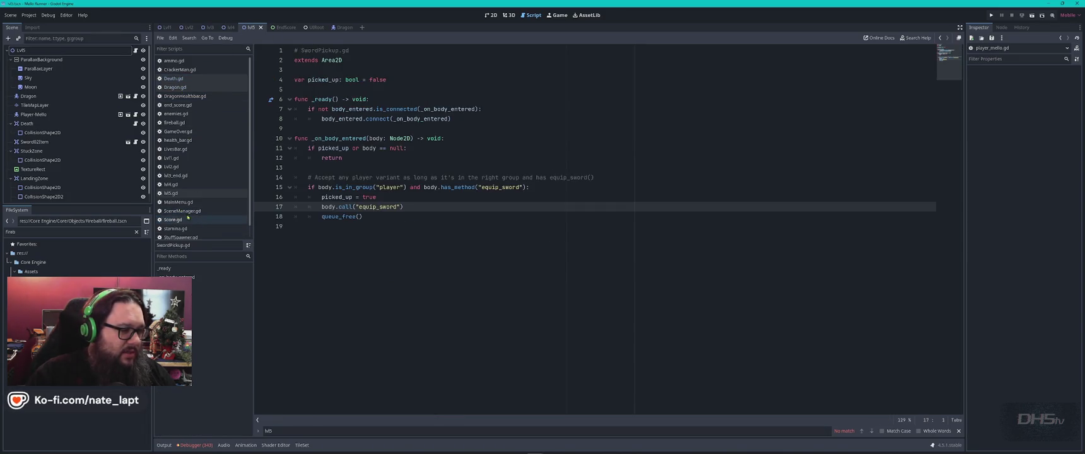
pyautogui.click(183, 230)
pyautogui.middleClick(184, 231)
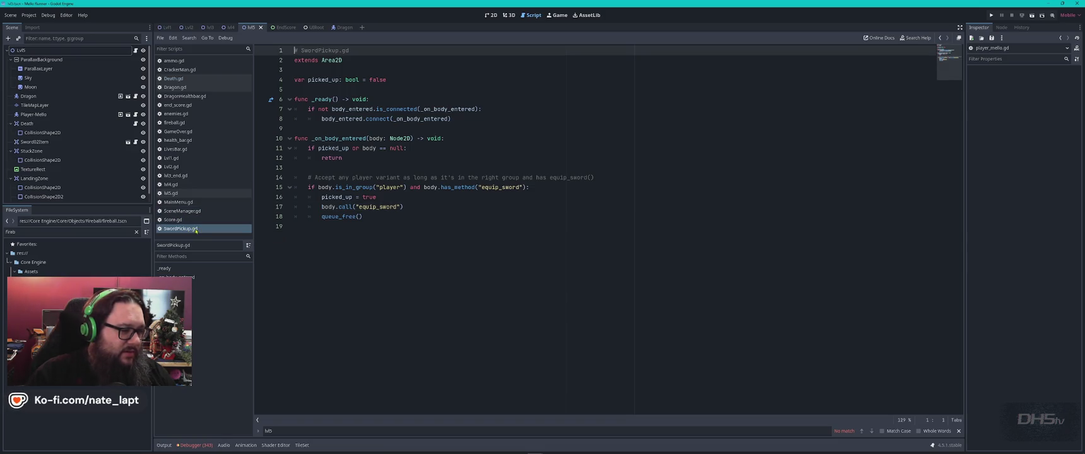
pyautogui.middleClick(187, 230)
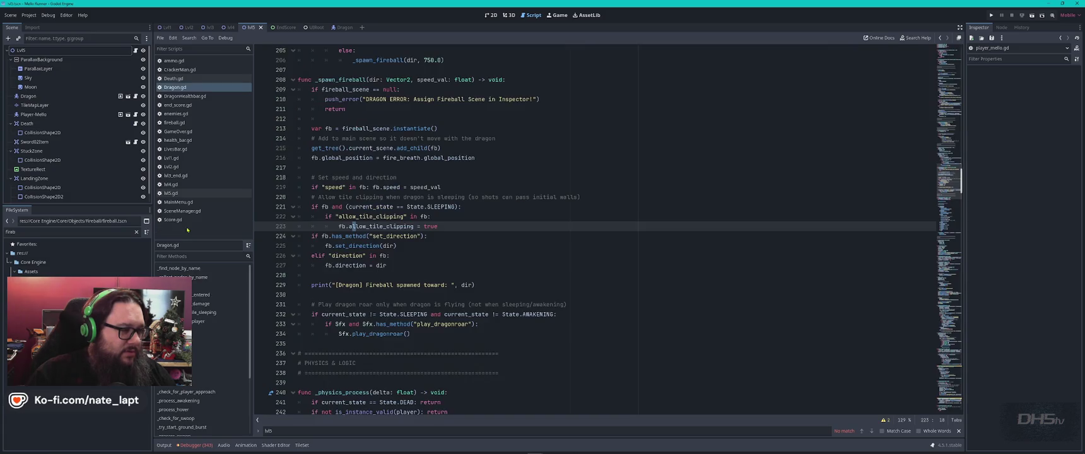
pyautogui.middleClick(184, 142)
pyautogui.middleClick(183, 140)
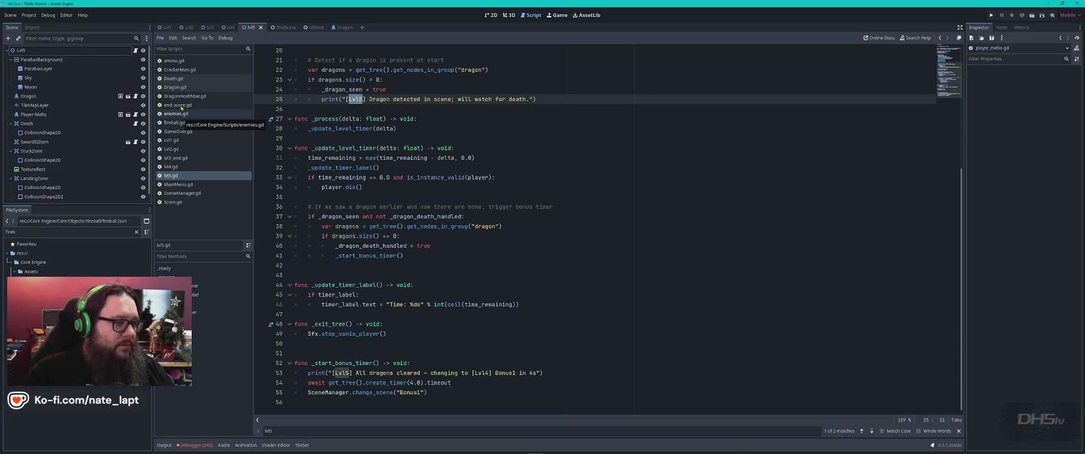
# Open ammo.gd, then close it.
pyautogui.click(173, 61)
pyautogui.hotkey('ctrl', 'f')
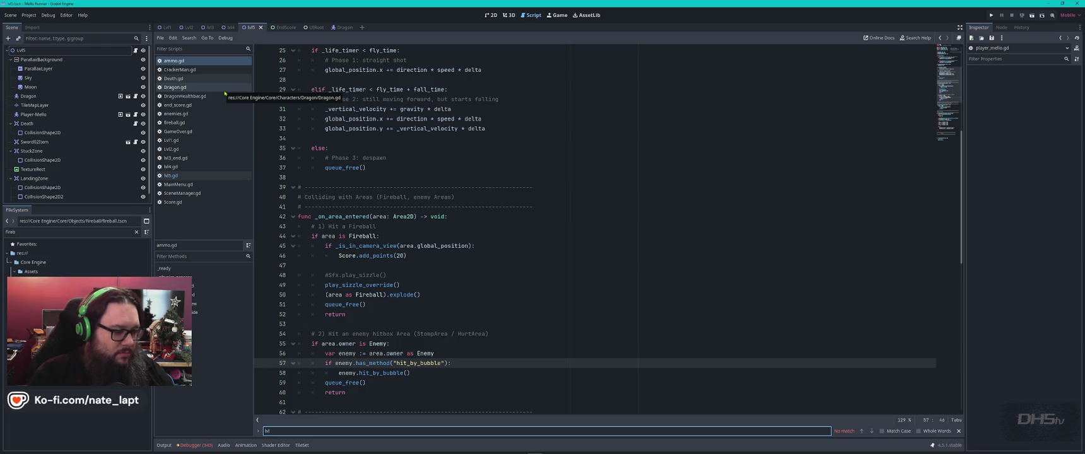
pyautogui.press('Escape')
pyautogui.hotkey('ctrl', 'w')
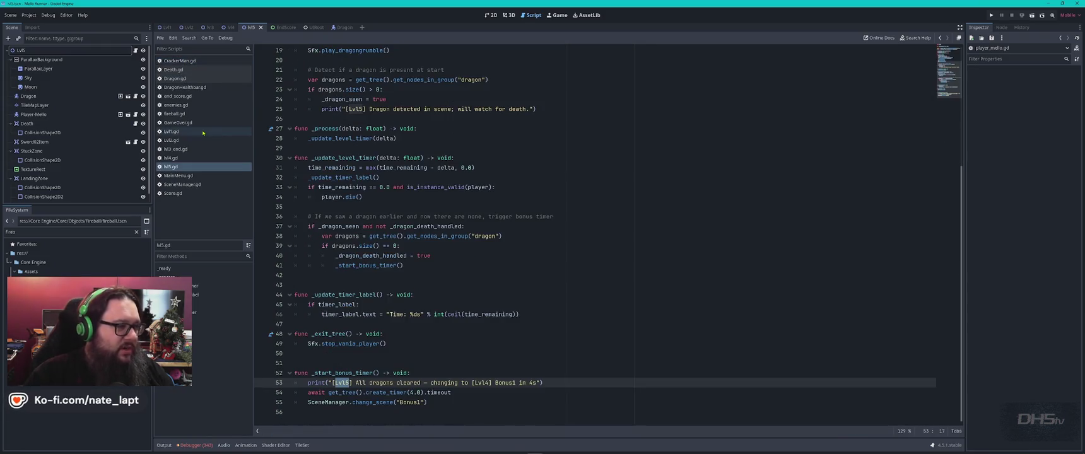
# Rename the Lvl5 root node to Lvl4, save the scene, and filter FileSystem for lvl5.
pyautogui.click(74, 51)
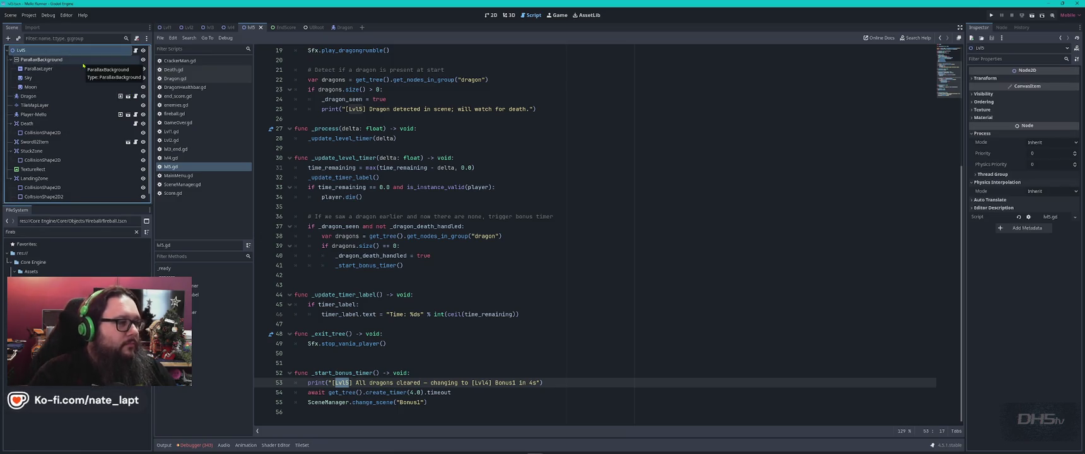
pyautogui.press('F2')
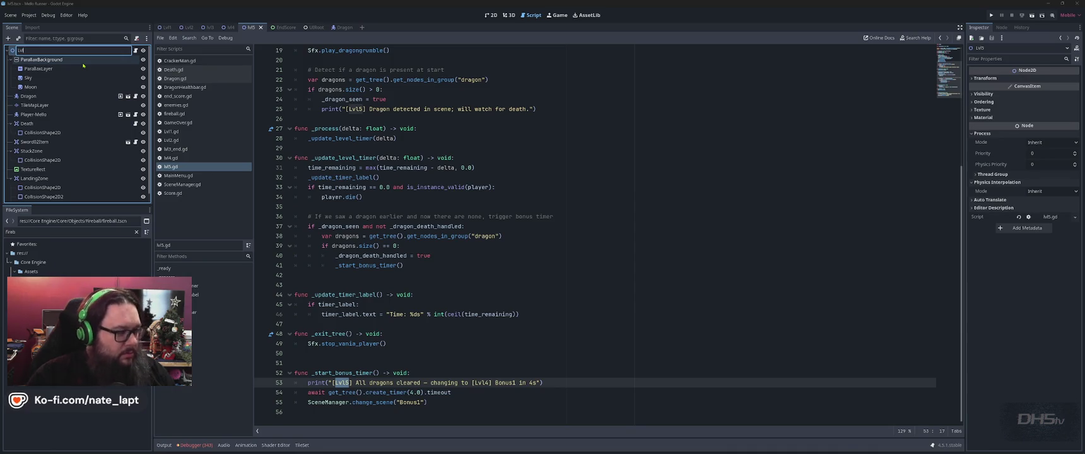
pyautogui.write('Lvl4')
pyautogui.press('Return')
pyautogui.click(74, 37)
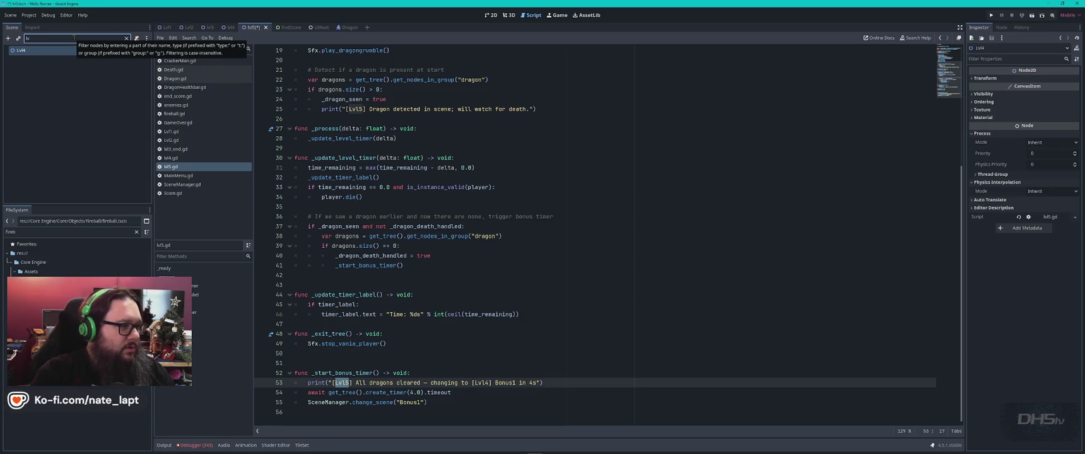
pyautogui.press('BackSpace')
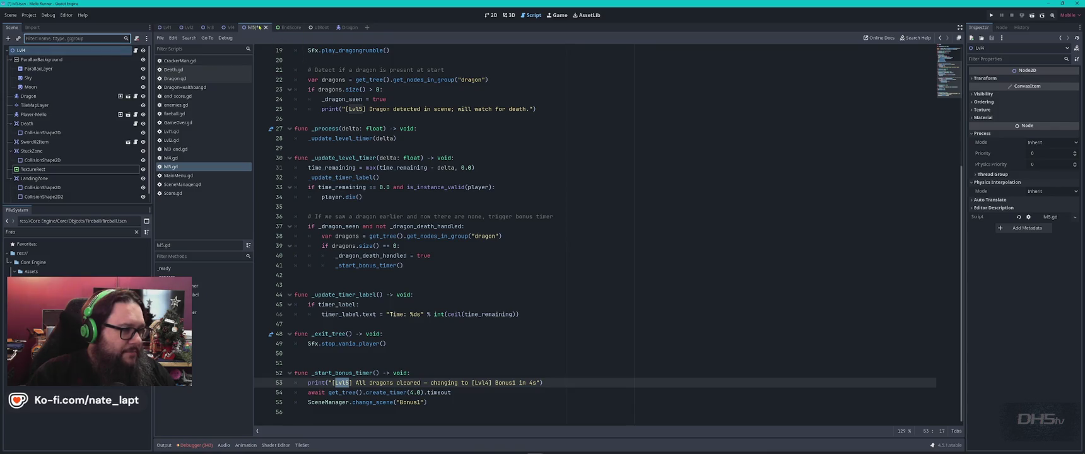
pyautogui.hotkey('ctrl', 's')
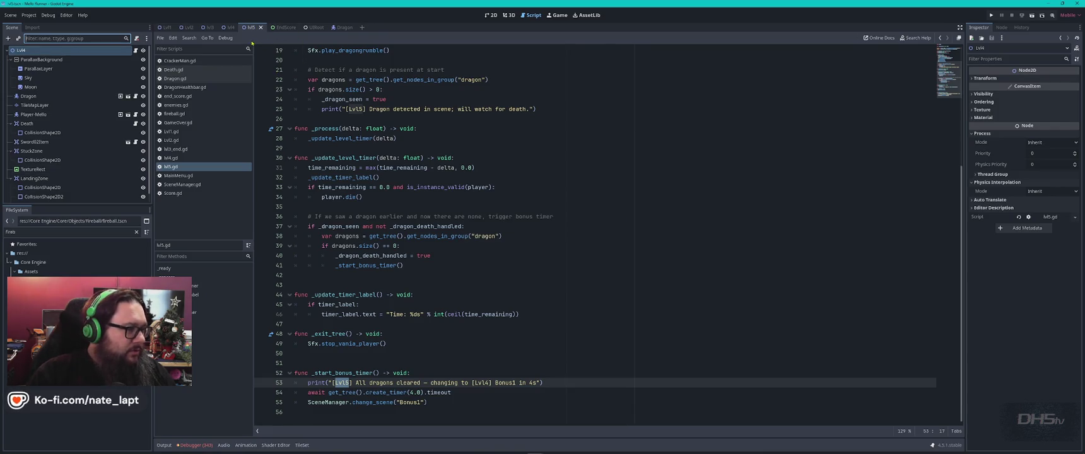
pyautogui.click(55, 232)
pyautogui.write('lvl5')
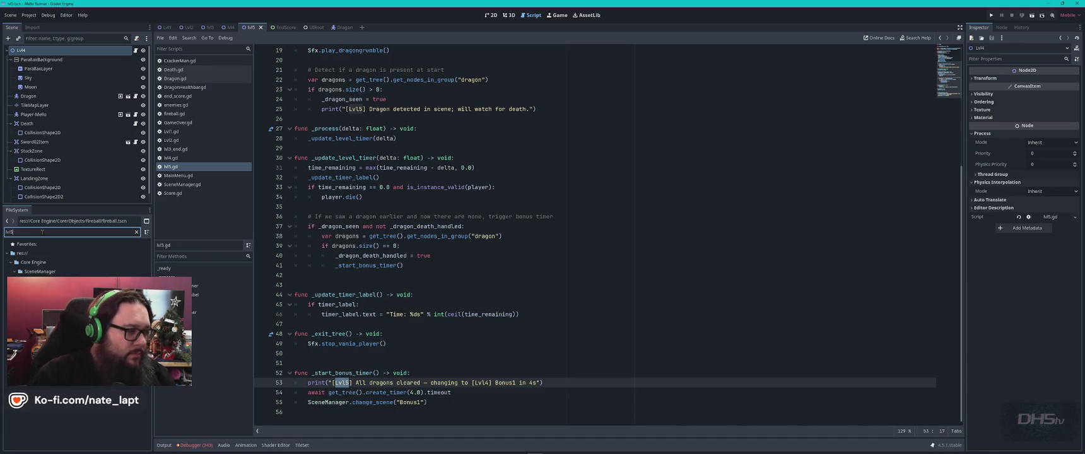
# Change the FileSystem filter to lvl4 and check the lvlBonus1 scene in another window.
pyautogui.press('BackSpace')
pyautogui.write('4')
pyautogui.press('Down')
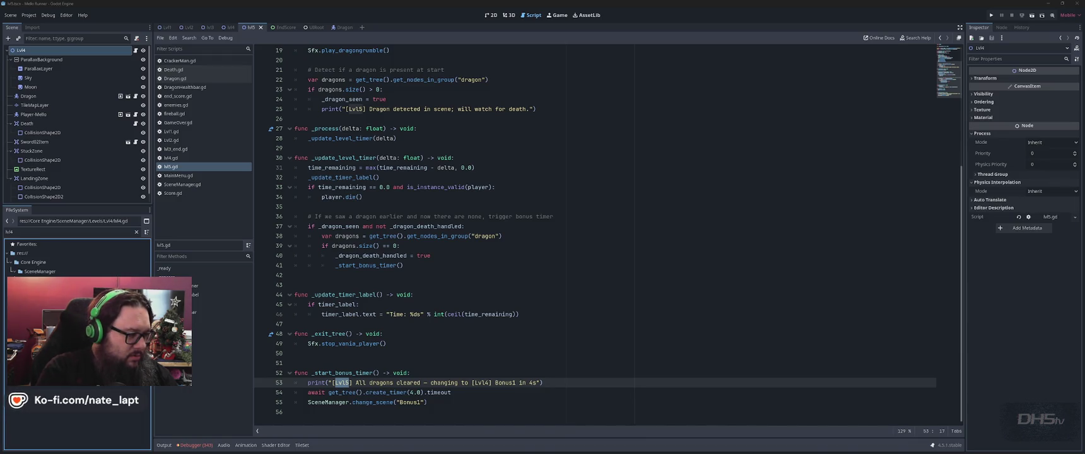
pyautogui.hotkey('alt', 'Tab')
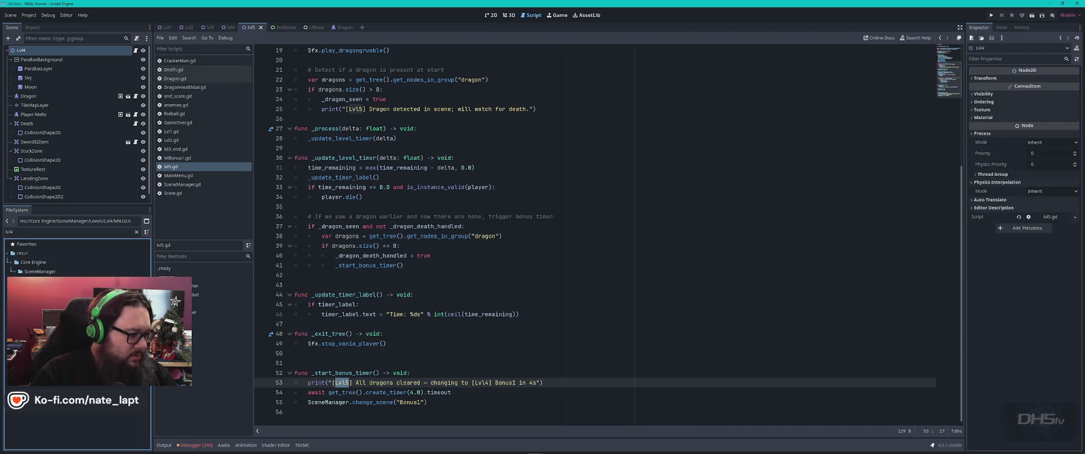
pyautogui.hotkey('alt', 'Tab')
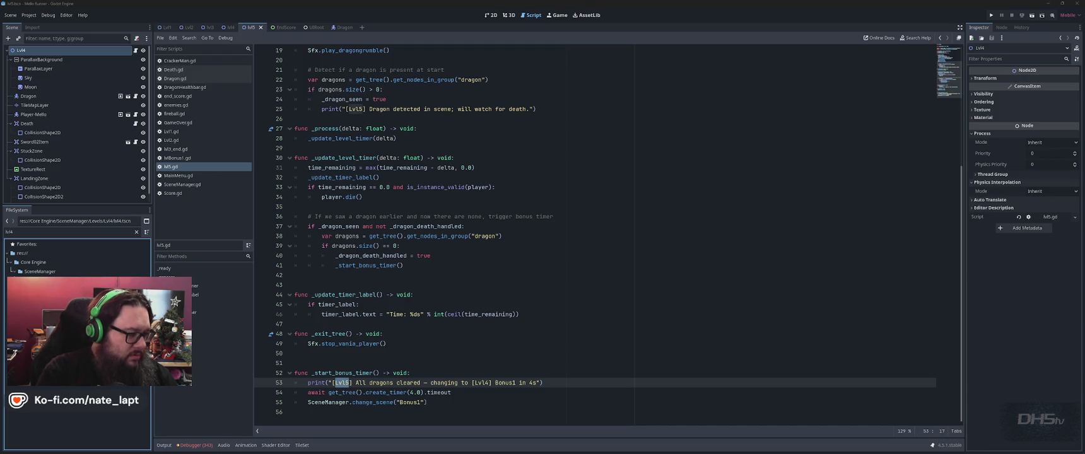
pyautogui.hotkey('alt', 'Tab')
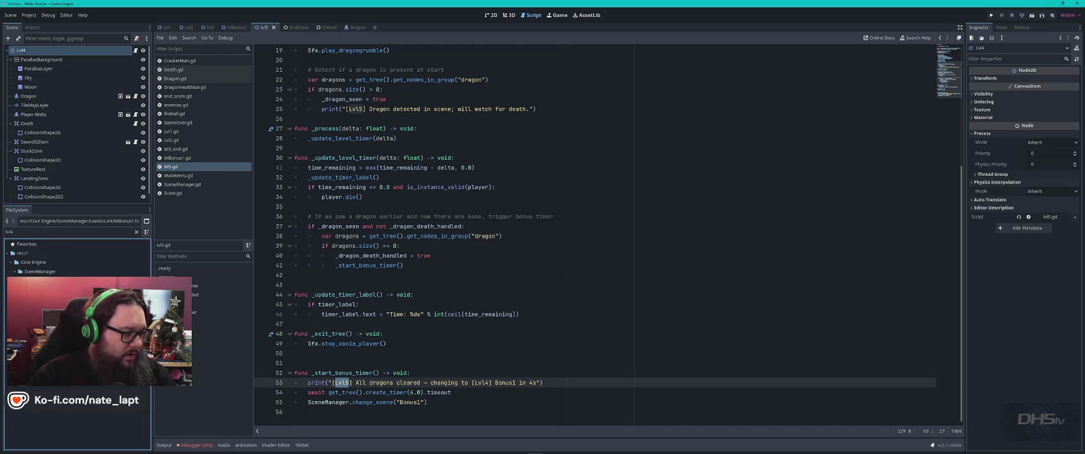
pyautogui.hotkey('alt', 'Tab')
pyautogui.hotkey('alt', 'Tab')
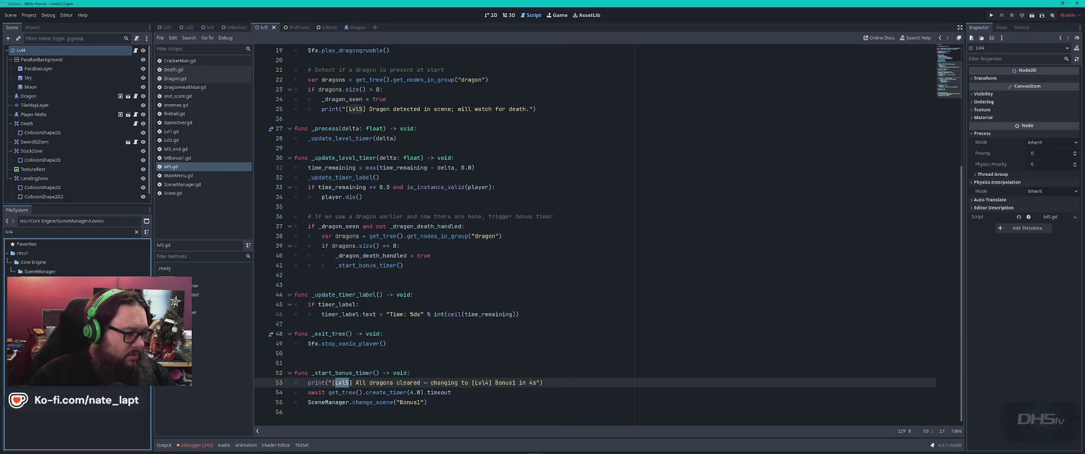
# Clear the file filter, scroll to the Levels folder, and select the Lvl4 and Lvl5 folders.
pyautogui.hotkey('ctrl', 'a')
pyautogui.press('BackSpace')
pyautogui.scroll(-10, 55, 414)
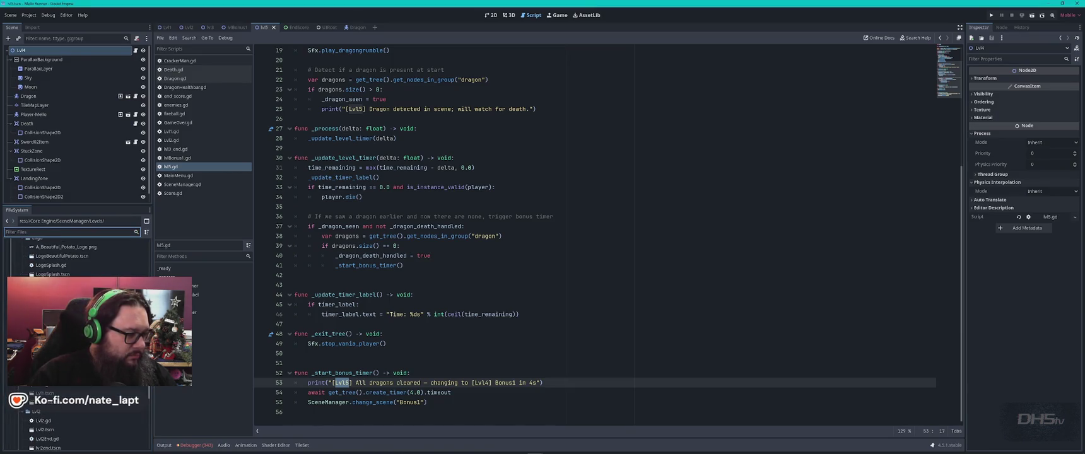
pyautogui.scroll(-5, 54, 414)
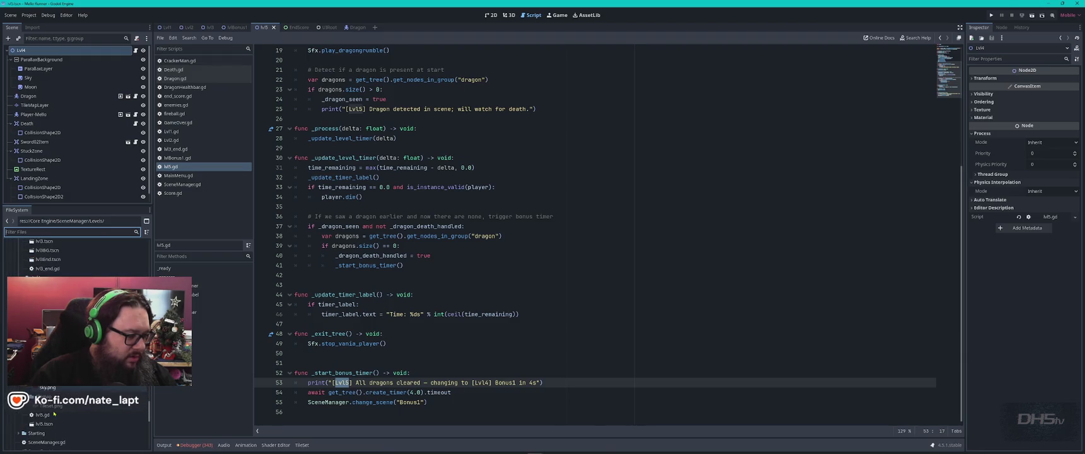
pyautogui.click(38, 276)
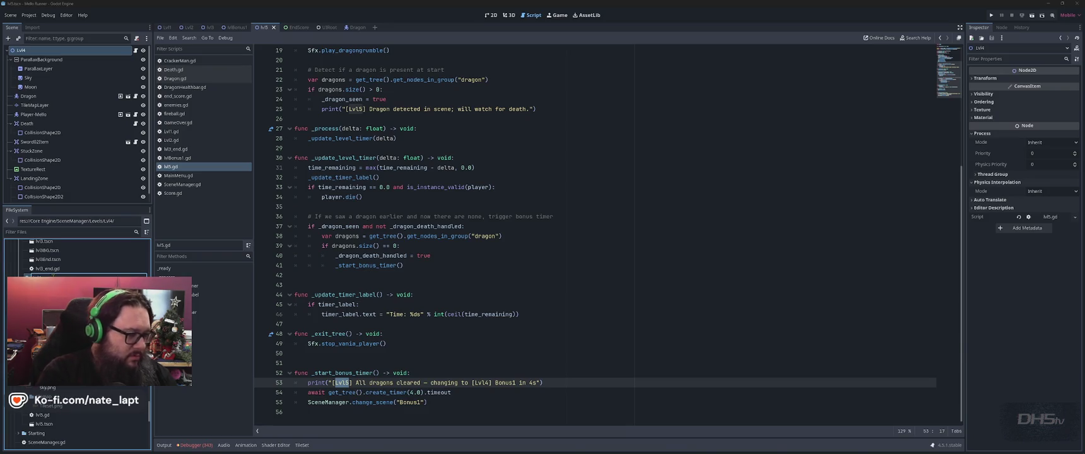
pyautogui.click(39, 276)
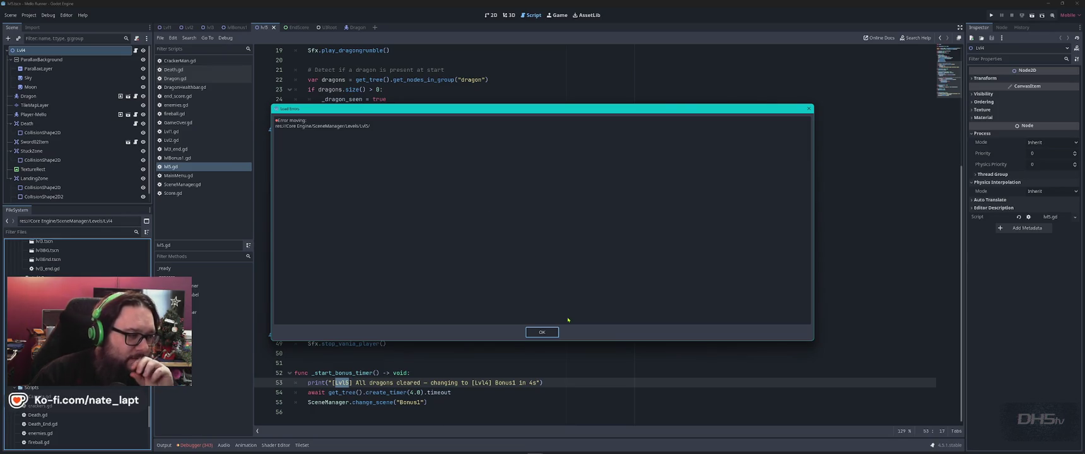
# Dismiss the Load Errors dialog about failing to move the Lvl5 folder.
pyautogui.click(552, 332)
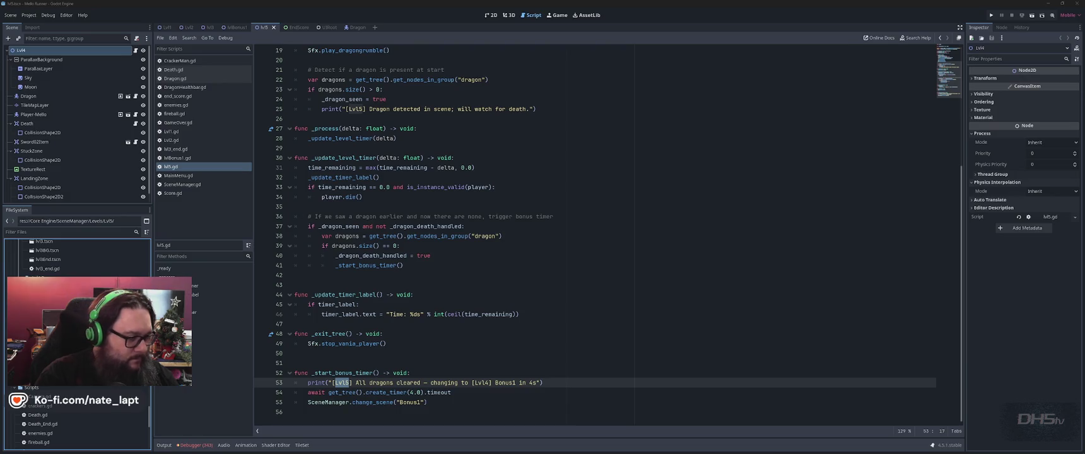
pyautogui.press('Return')
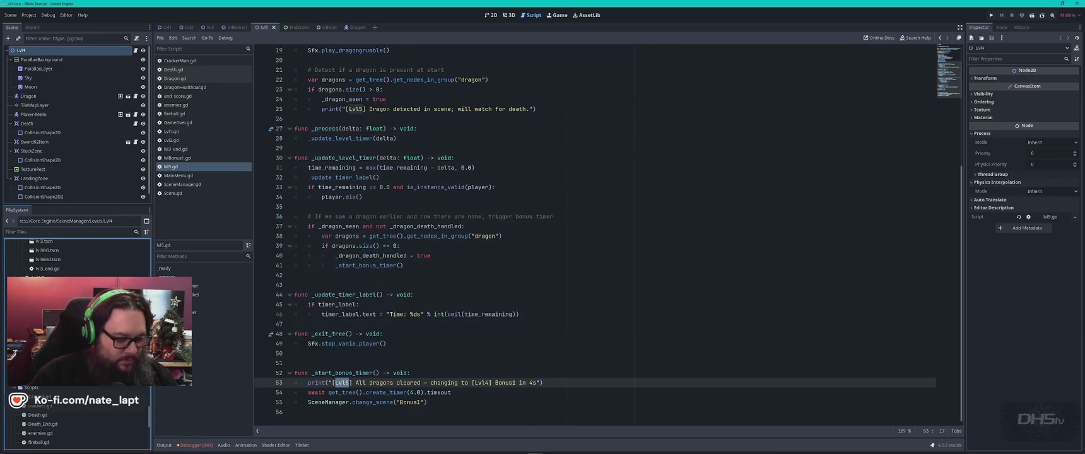
# Switch to the lvl4 level scene and open the Lvl4 node's script.
pyautogui.click(297, 275)
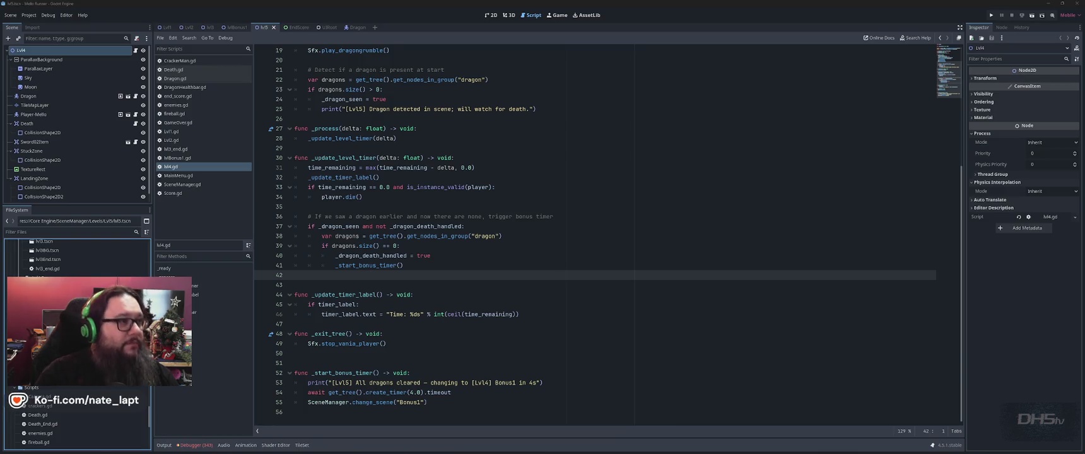
pyautogui.hotkey('alt', 'Tab')
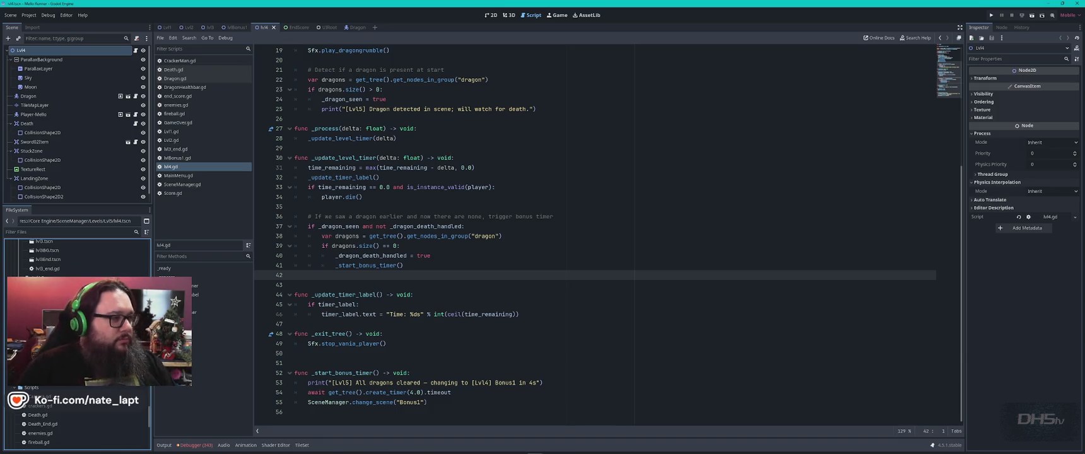
pyautogui.click(135, 50)
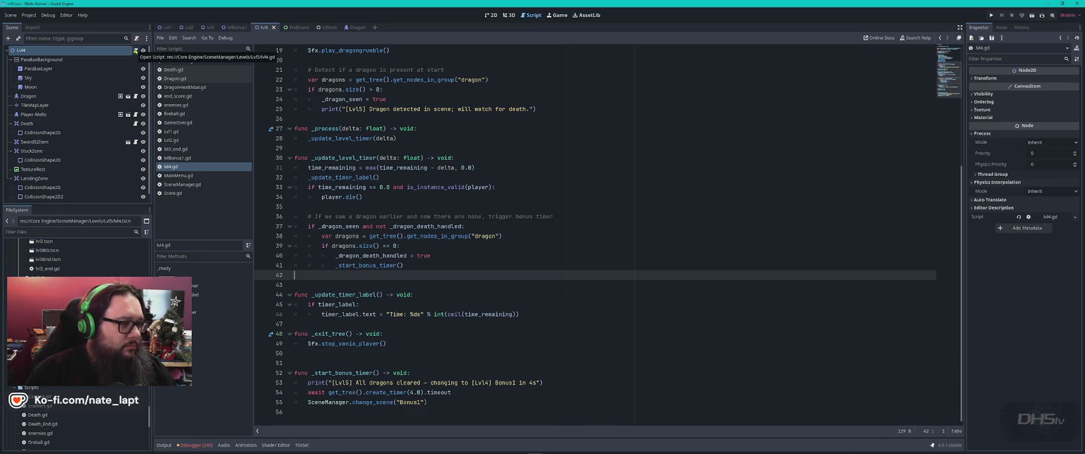
# Close the lvl4.gd and lvl3_end.gd scripts, reopen lvl4.gd, and glance at the level layout.
pyautogui.middleClick(179, 166)
pyautogui.middleClick(178, 150)
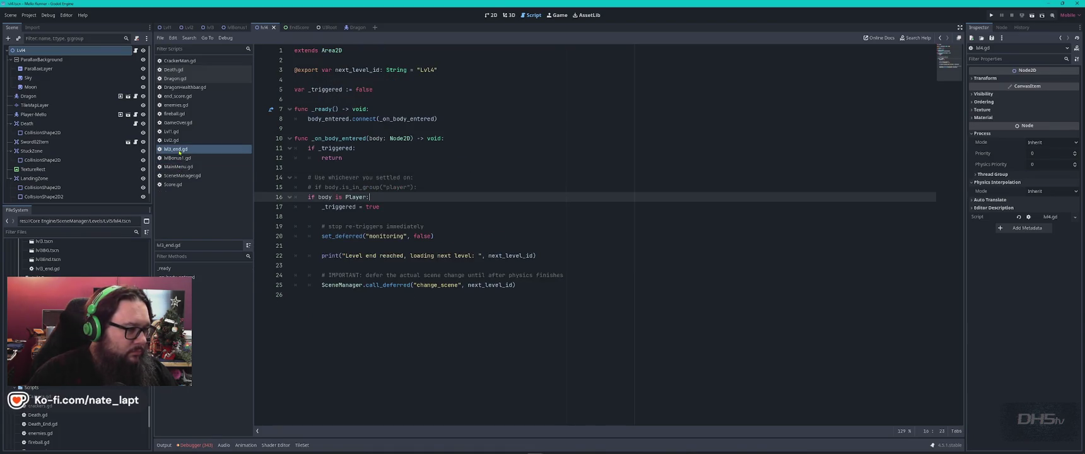
pyautogui.click(178, 150)
pyautogui.click(135, 50)
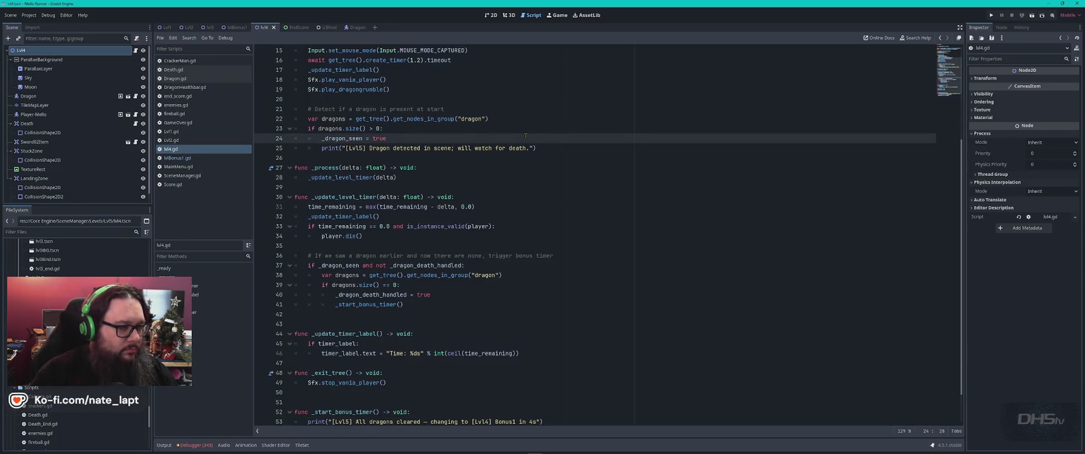
pyautogui.hotkey('ctrl', 'Home')
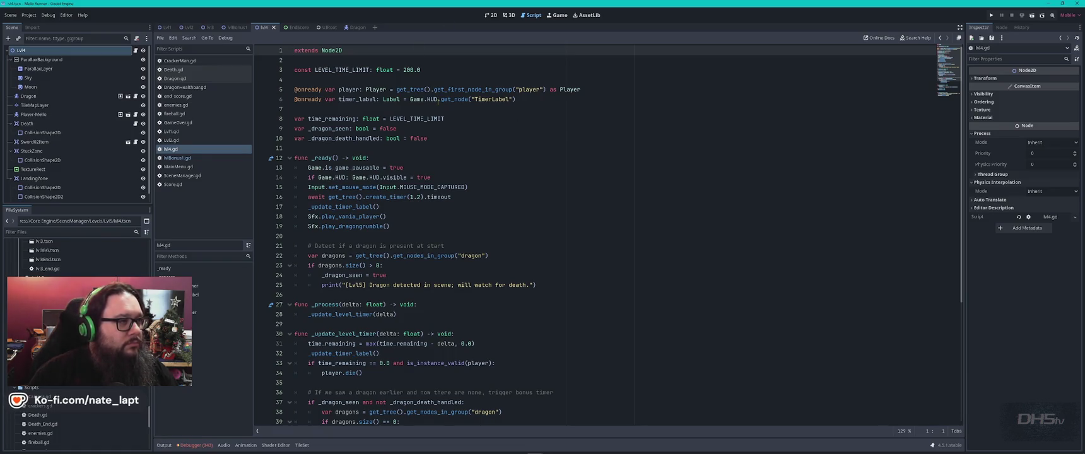
pyautogui.click(490, 168)
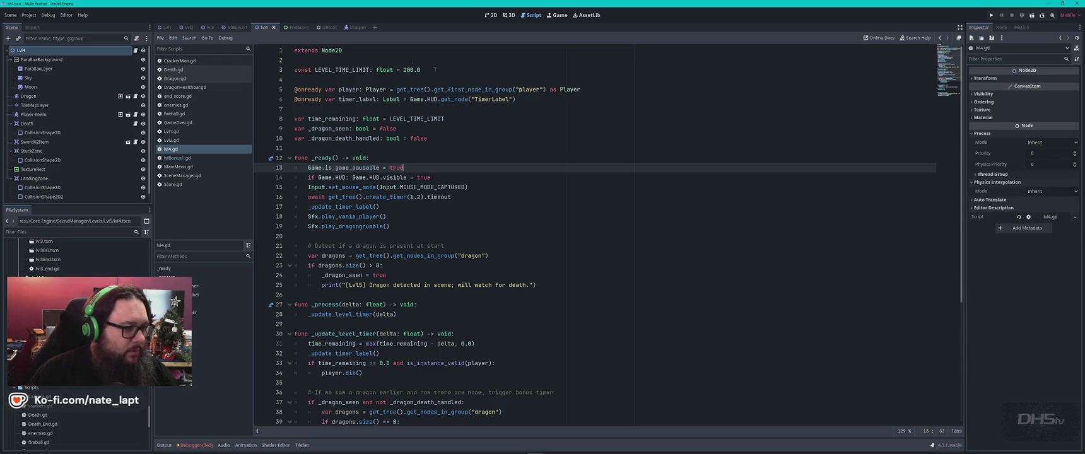
pyautogui.click(492, 15)
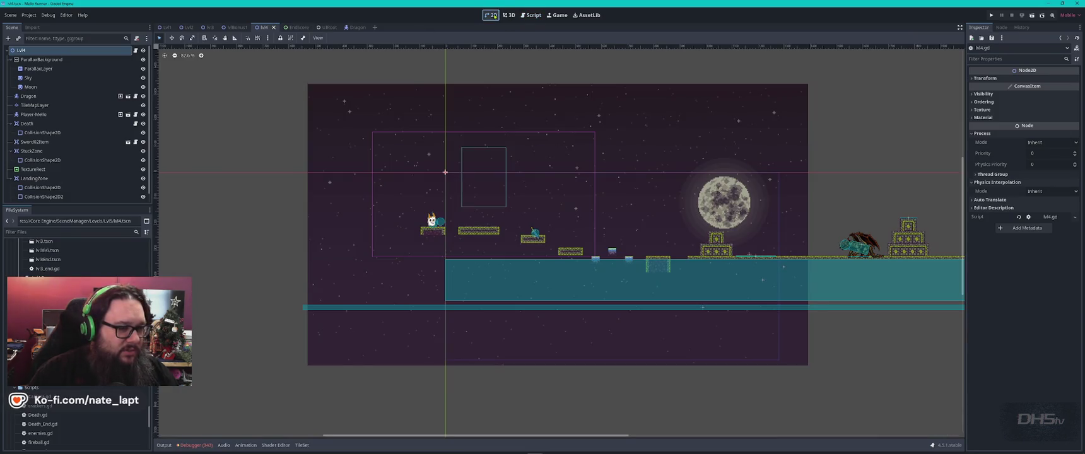
pyautogui.click(531, 15)
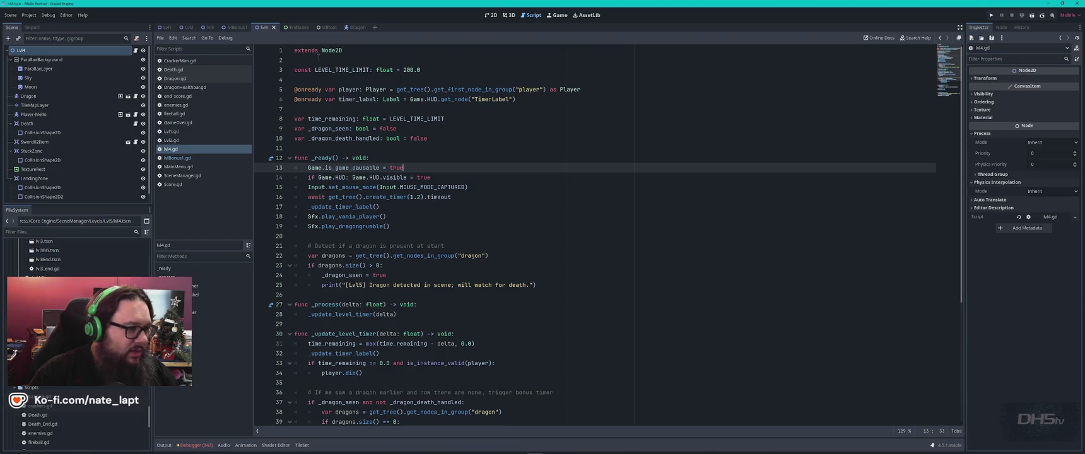
# Close the lvl4, lvlBonus1, lvl3, Lvl2 and Lvl1 scenes and dismiss the Lvl5 move error.
pyautogui.middleClick(266, 29)
pyautogui.middleClick(236, 28)
pyautogui.middleClick(208, 28)
pyautogui.middleClick(190, 28)
pyautogui.middleClick(166, 28)
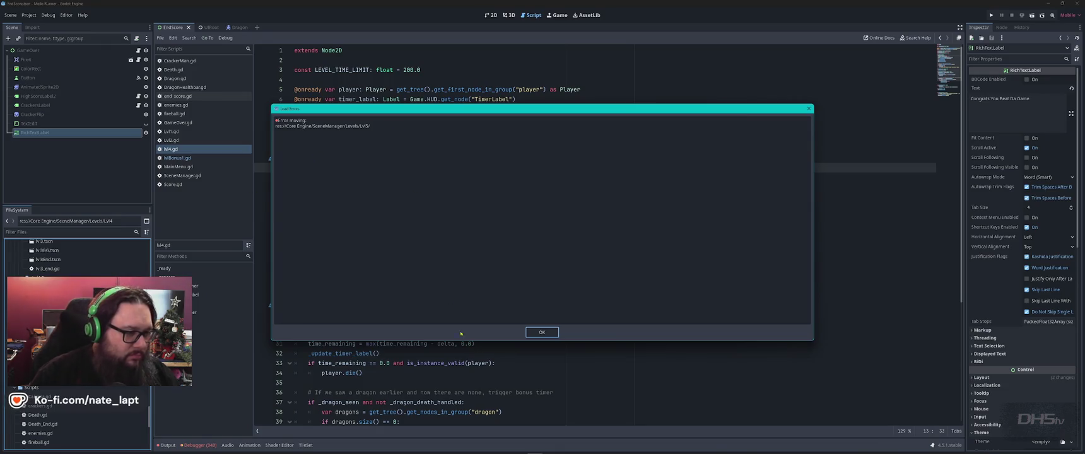
pyautogui.click(542, 332)
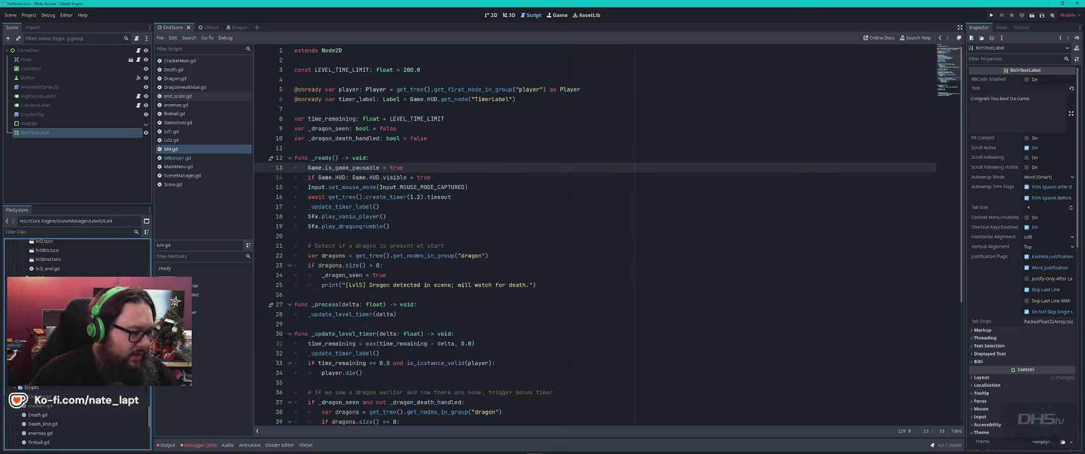
# Close the UIRoot, Dragon and EndScore scenes, then select the Lvl5 folder.
pyautogui.middleClick(202, 28)
pyautogui.middleClick(202, 27)
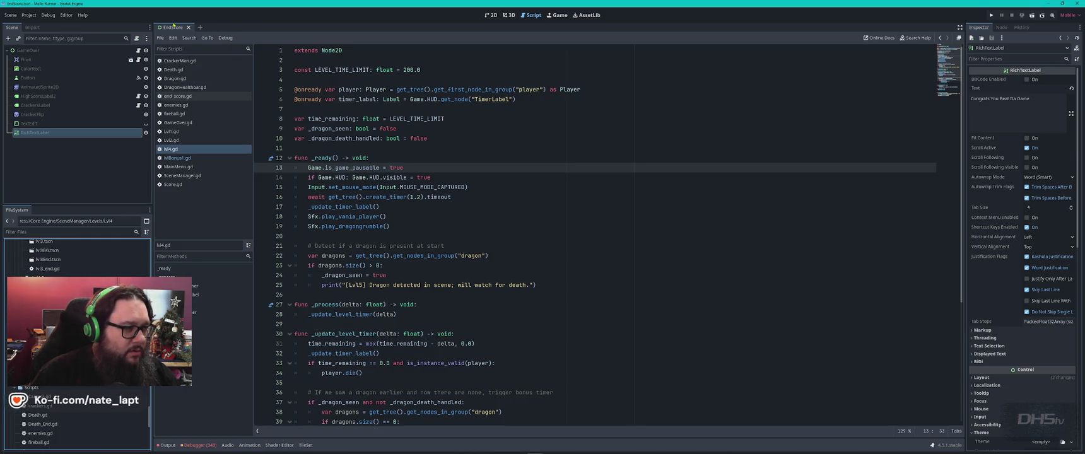
pyautogui.middleClick(178, 27)
pyautogui.click(38, 278)
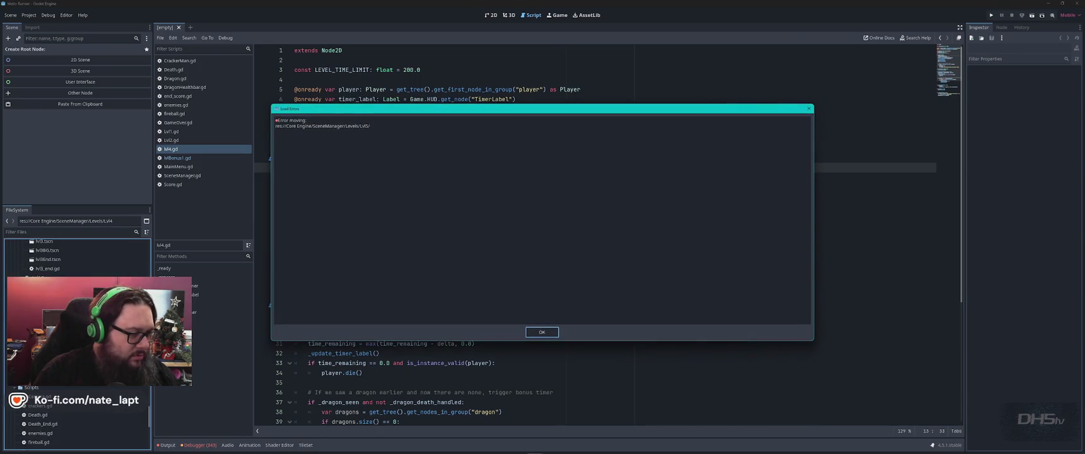
# Select the Lvl4 folder, dismiss the Lvl5 move error, and close all open scripts.
pyautogui.scroll(-10, 76, 435)
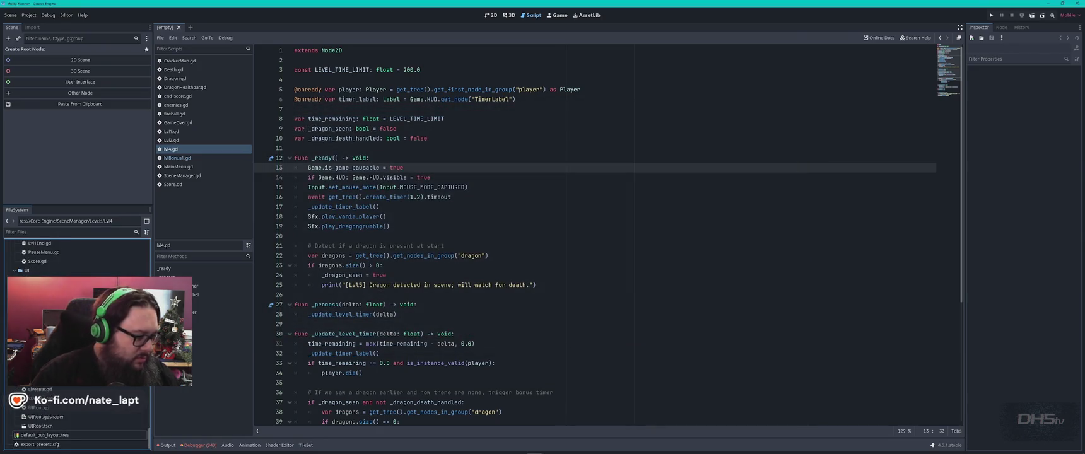
pyautogui.scroll(5, 76, 434)
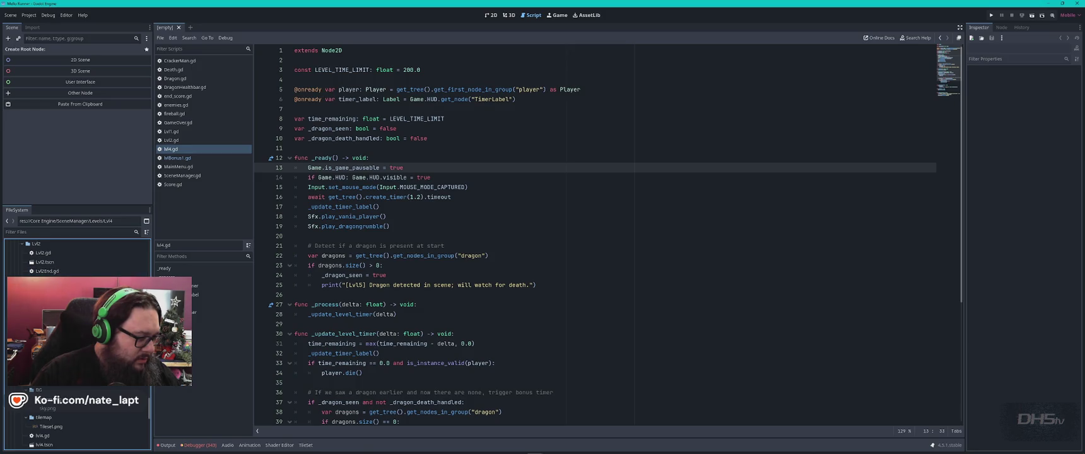
pyautogui.click(126, 387)
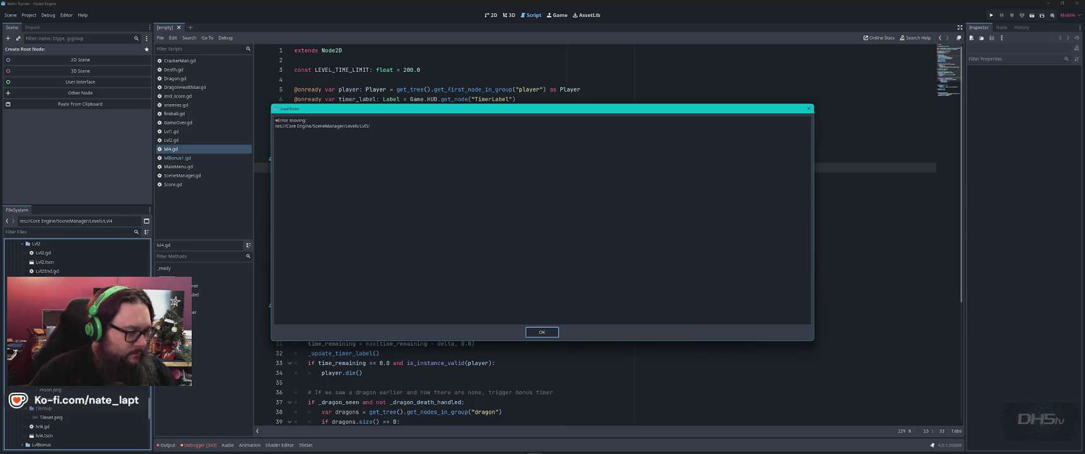
pyautogui.press('Return')
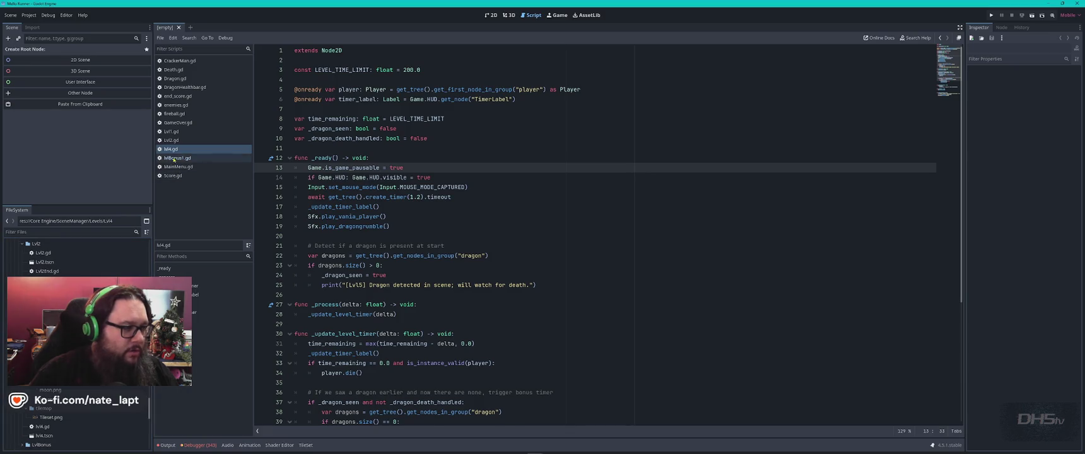
pyautogui.rightClick(183, 97)
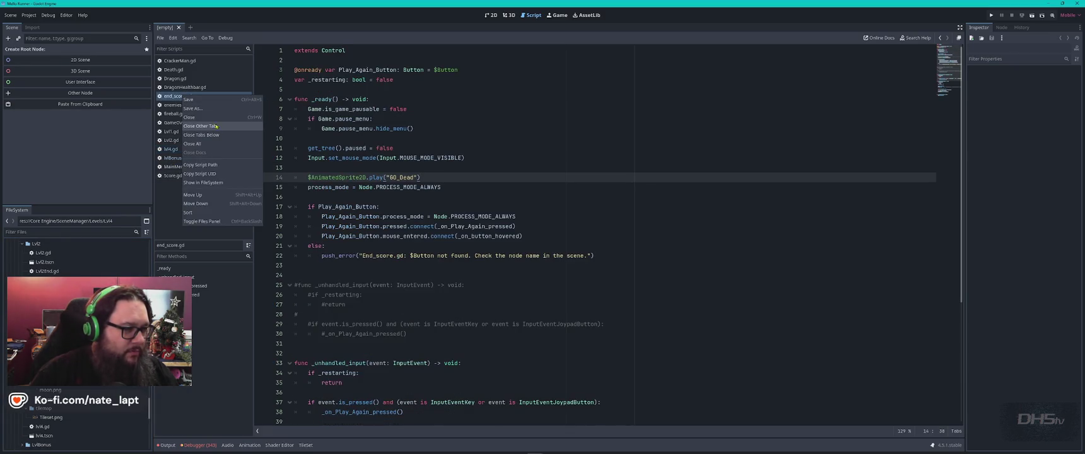
pyautogui.click(220, 144)
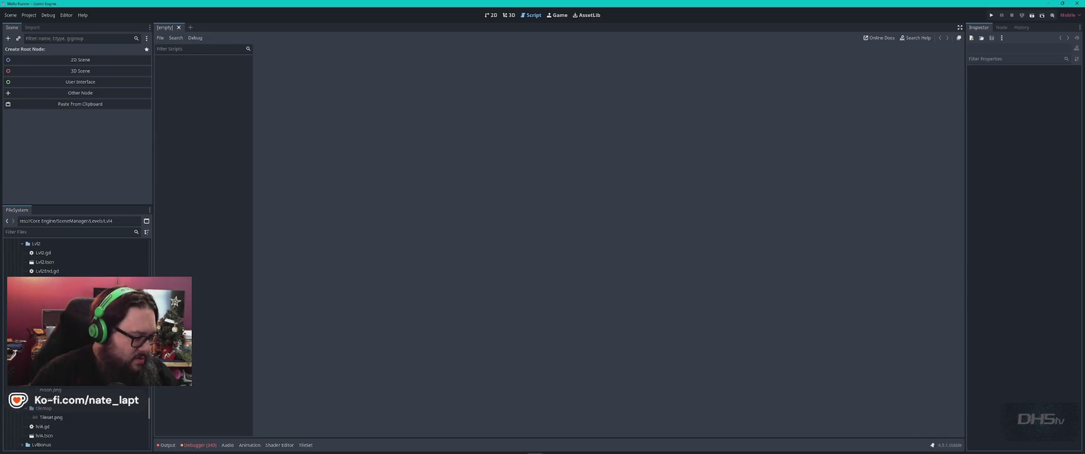
# Try dragging the Lvl5 folder again and dismiss the repeated move error.
pyautogui.click(116, 387)
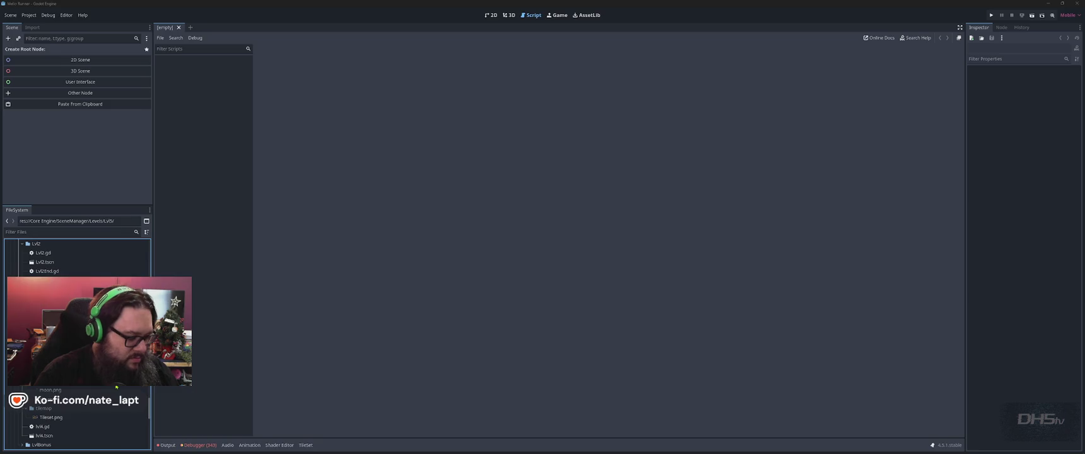
pyautogui.moveTo(116, 387); pyautogui.dragTo(94, 378)
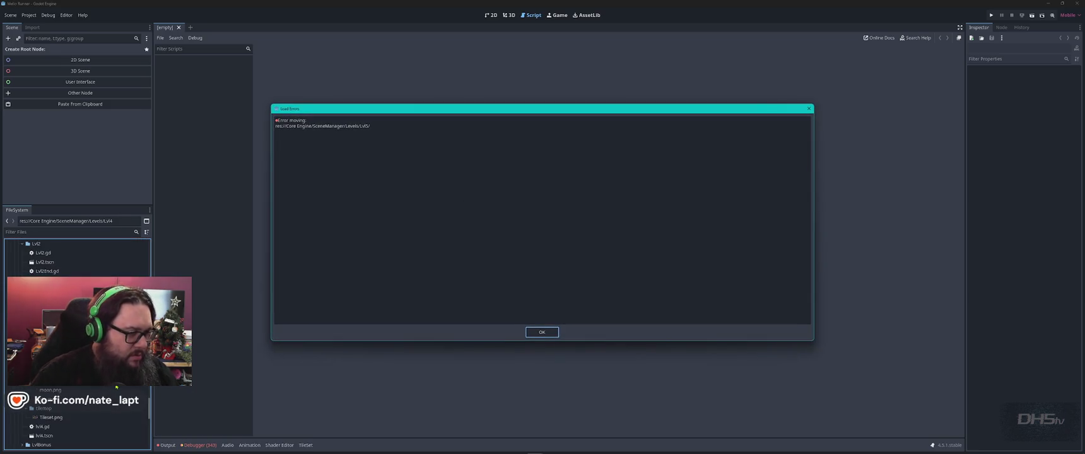
pyautogui.press('Return')
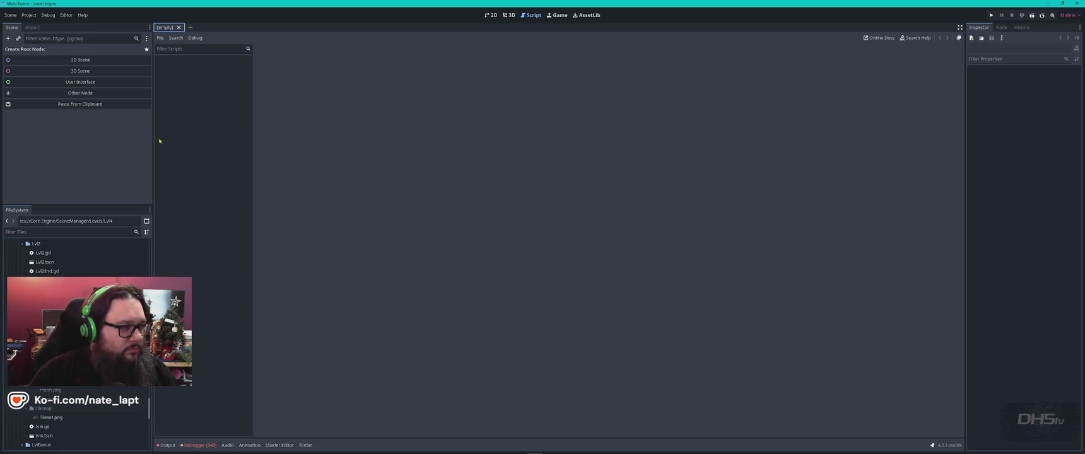
# Quit the Mello Runner editor to the project list and bring the other Godot editor forward.
pyautogui.click(28, 15)
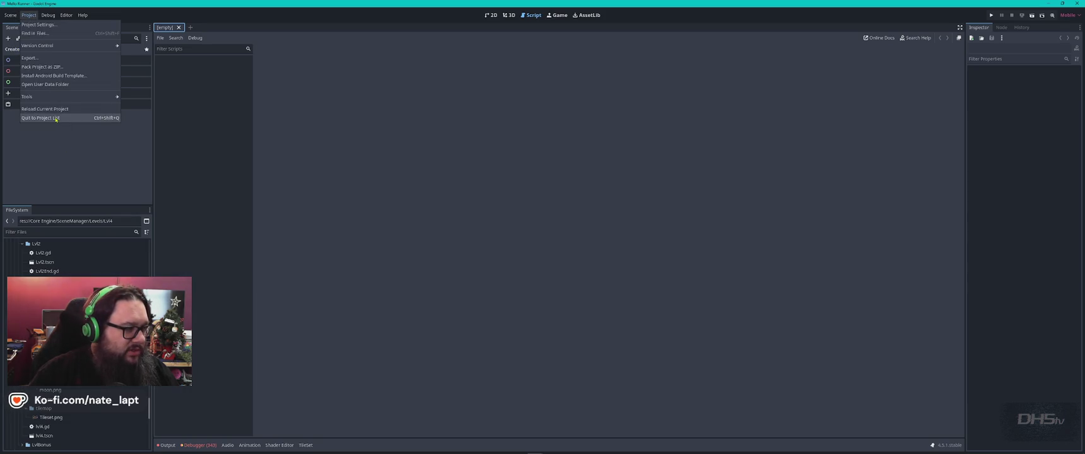
pyautogui.click(56, 119)
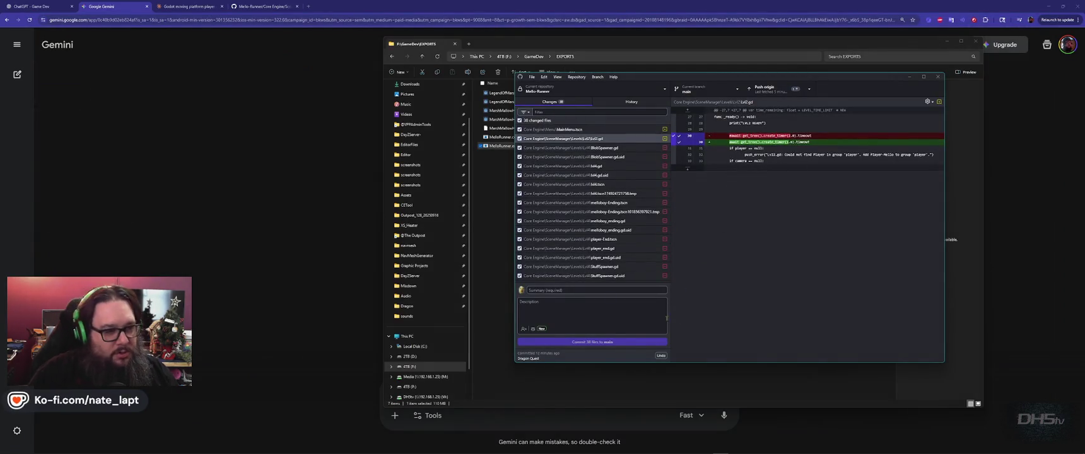
pyautogui.moveTo(649, 81); pyautogui.dragTo(699, 82)
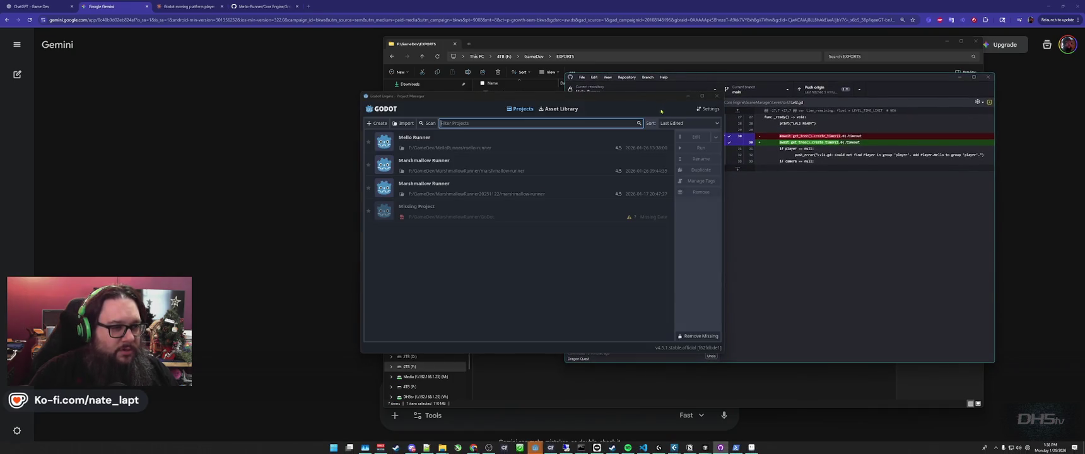
pyautogui.moveTo(535, 448)
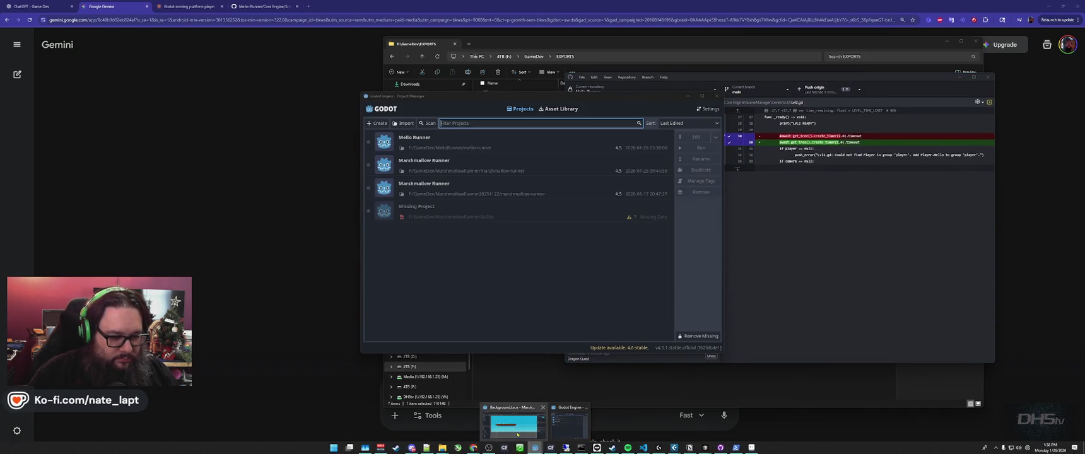
pyautogui.click(533, 421)
# Quit the Marshmallow Runner editor and open Mello Runner from the Project Manager.
pyautogui.click(10, 15)
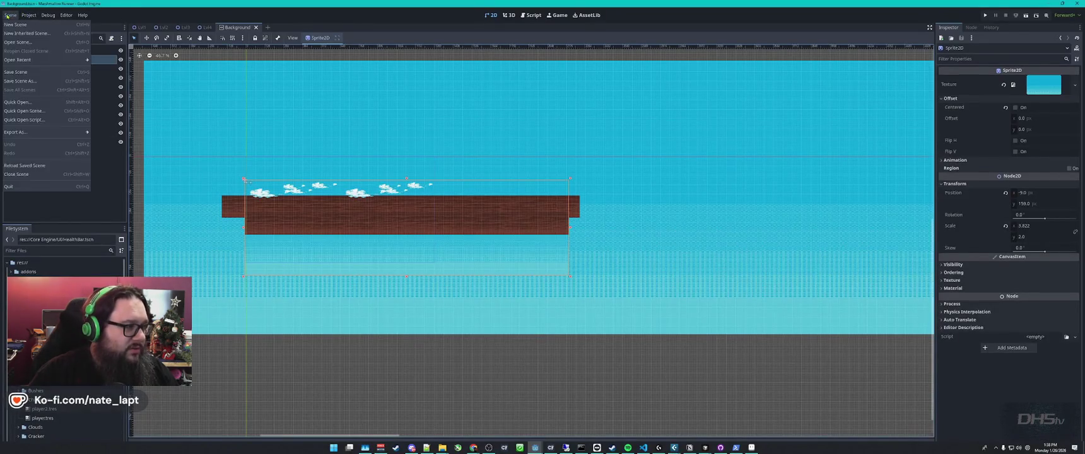
pyautogui.click(55, 188)
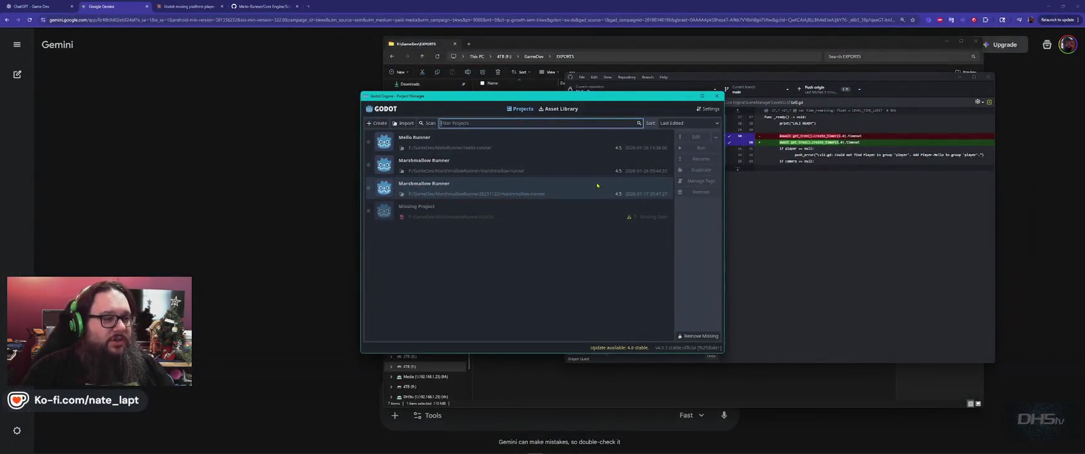
pyautogui.click(440, 146)
pyautogui.doubleClick(440, 145)
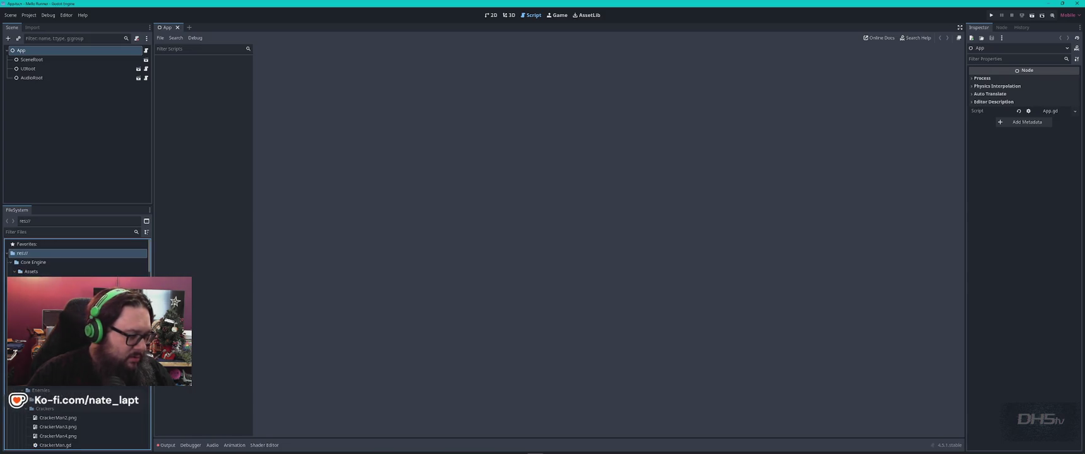
# Enlarge the FileSystem dock, rename the Lvl5 folder to Lvl4, and dismiss the move error.
pyautogui.scroll(-5, 78, 344)
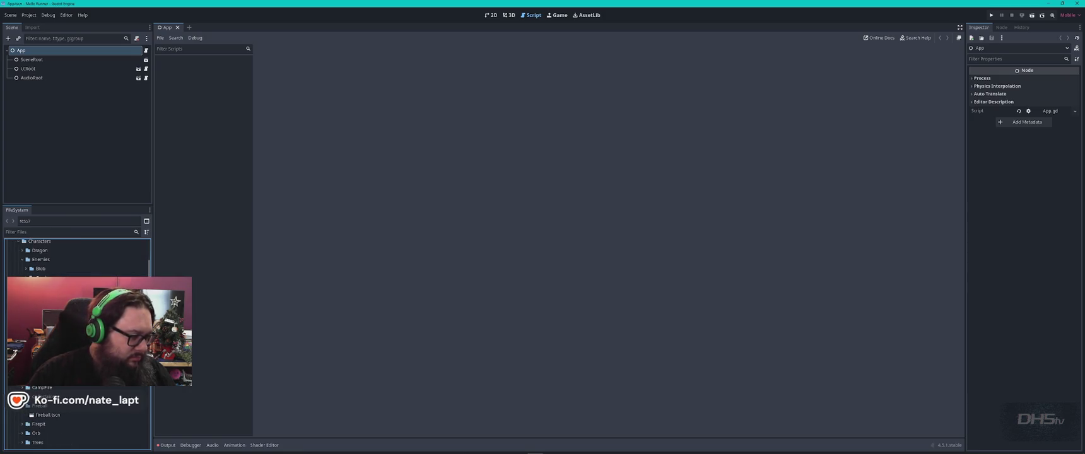
pyautogui.scroll(-3, 78, 416)
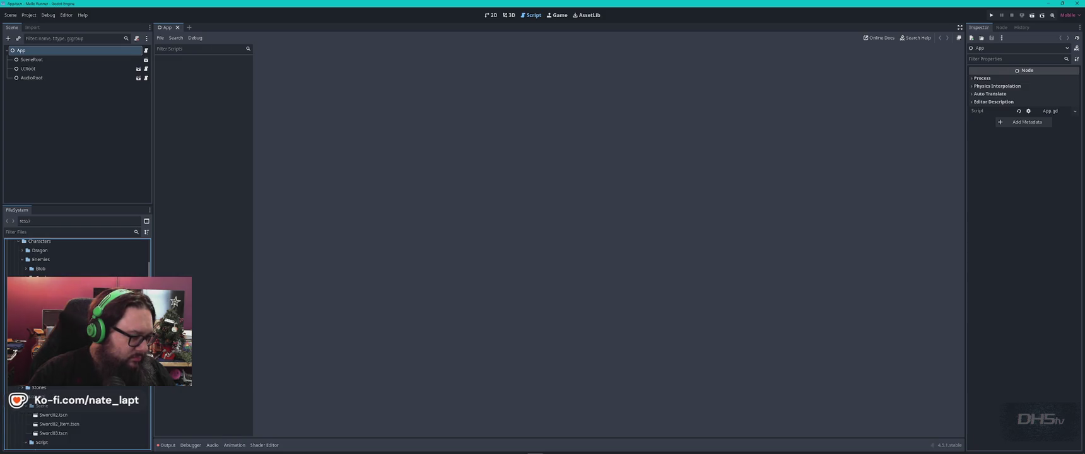
pyautogui.scroll(-5, 78, 344)
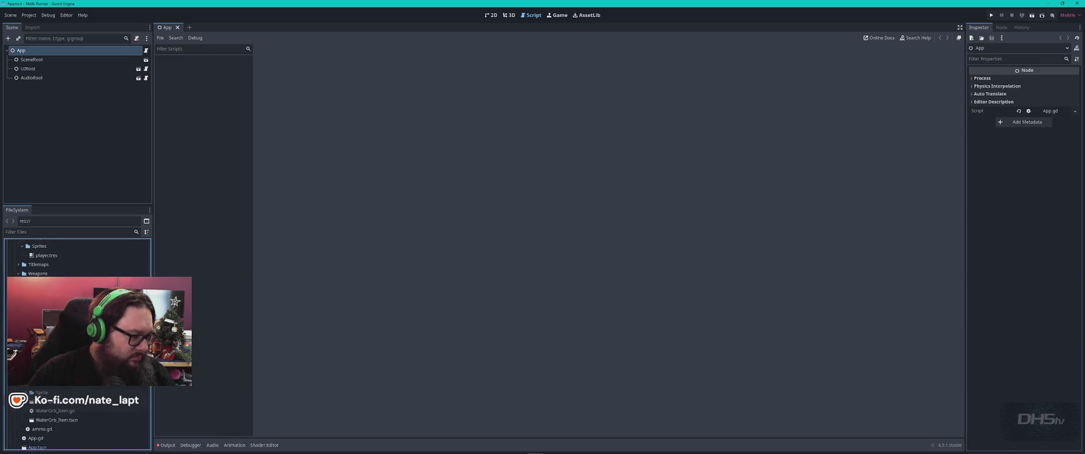
pyautogui.scroll(-6, 77, 343)
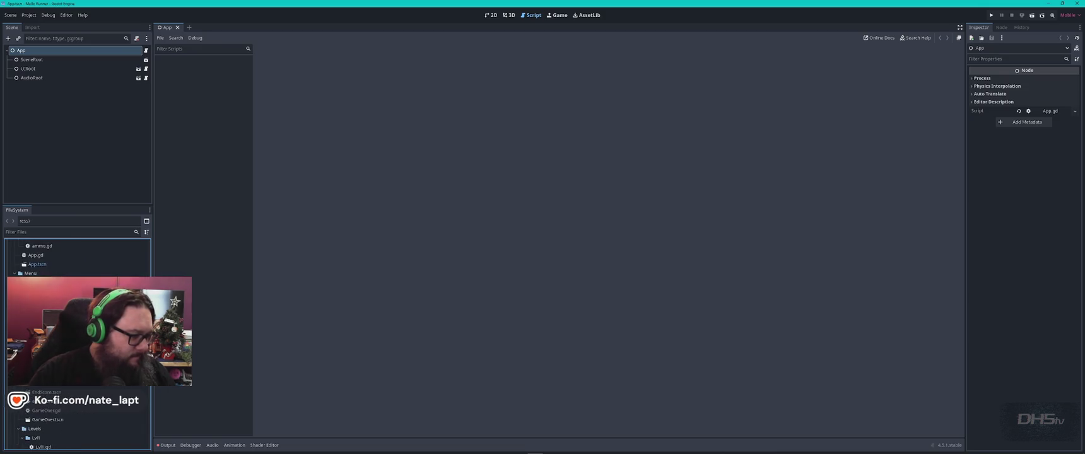
pyautogui.scroll(-5, 78, 344)
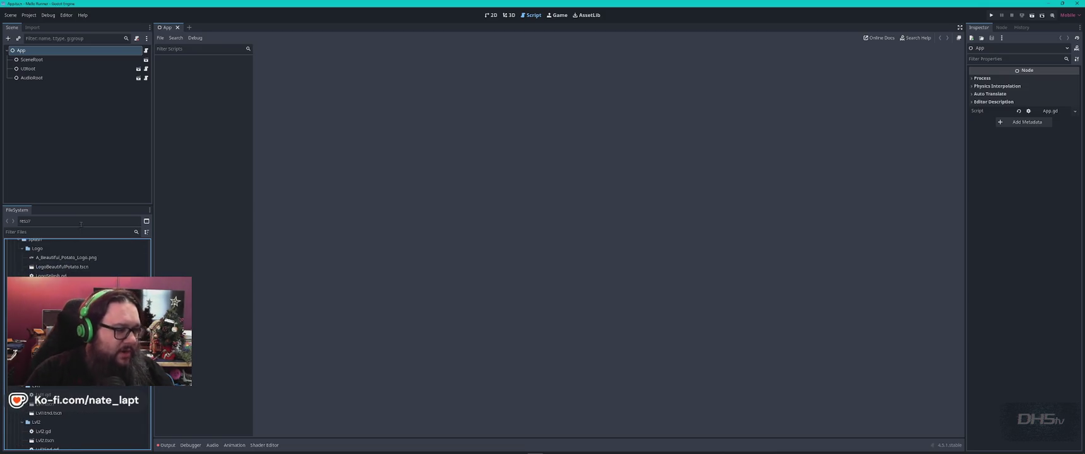
pyautogui.moveTo(105, 206); pyautogui.dragTo(101, 90)
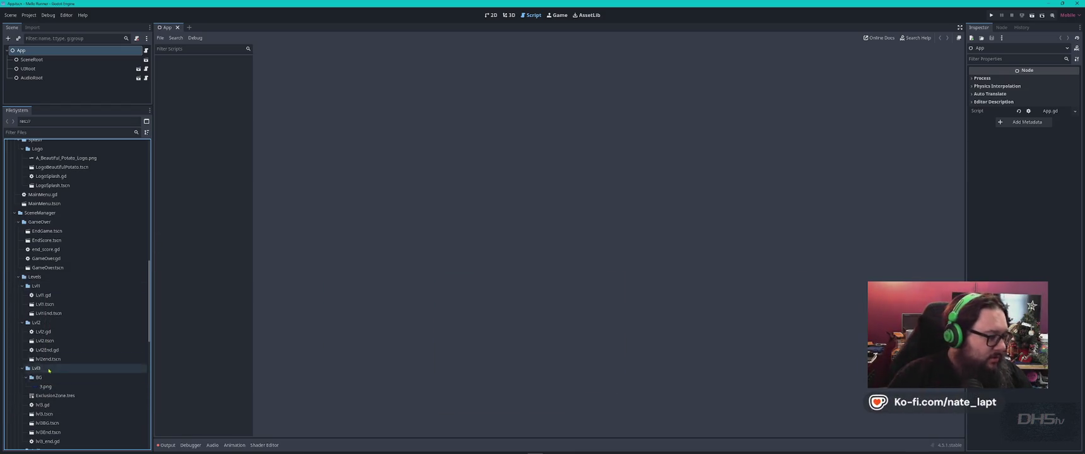
pyautogui.scroll(-4, 49, 371)
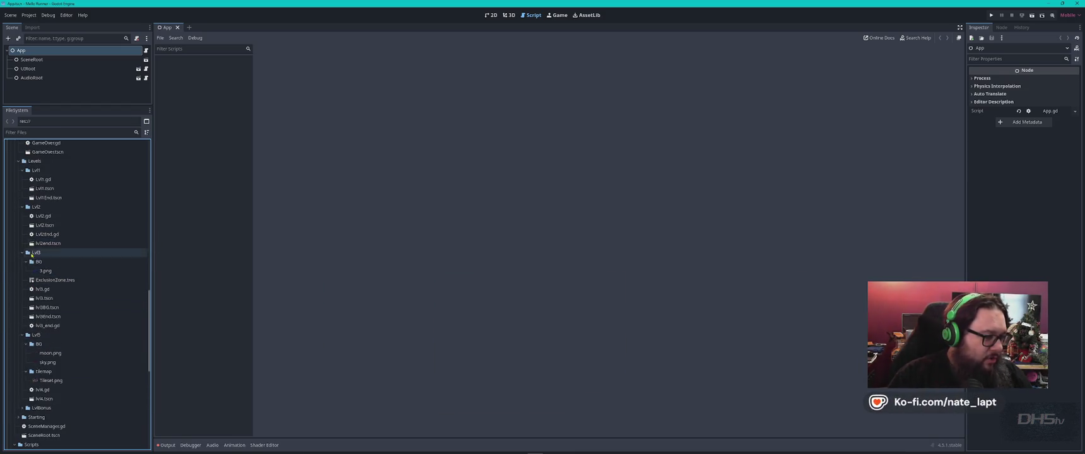
pyautogui.click(118, 335)
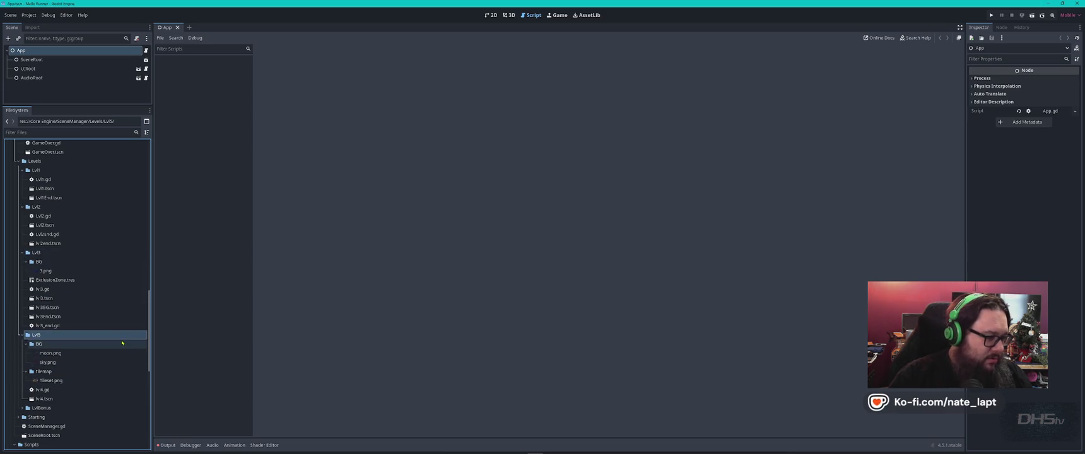
pyautogui.press('F2')
pyautogui.write('Lvl4')
pyautogui.press('Return')
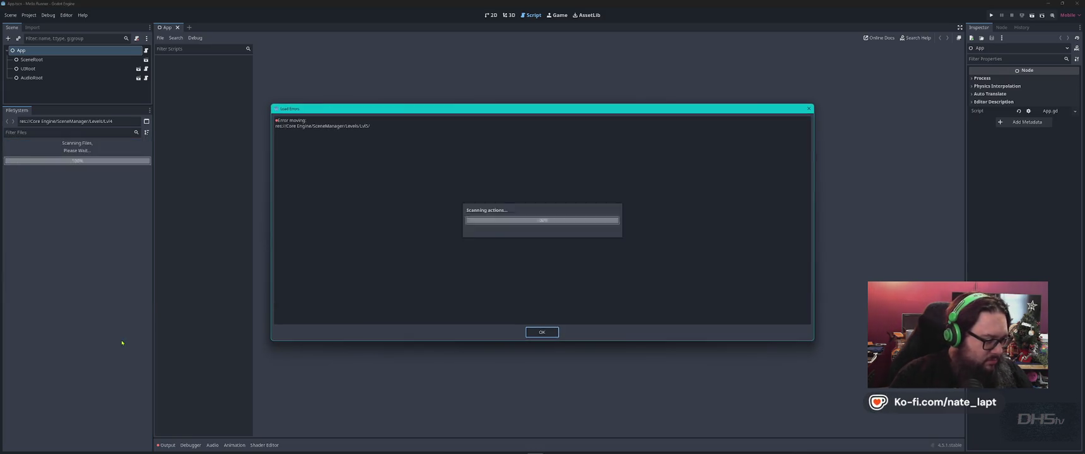
pyautogui.press('Return')
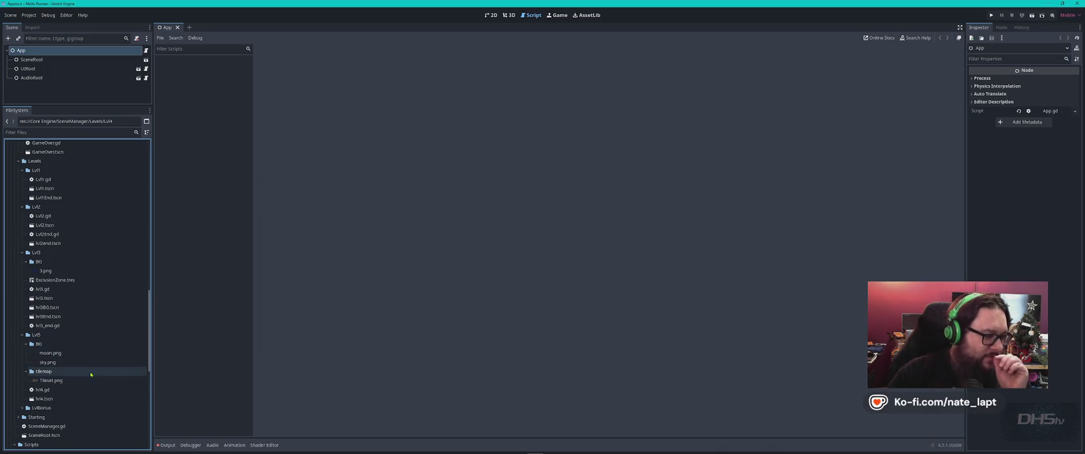
# Collapse the BG folder, expand LvlBonus, and show the Output log.
pyautogui.click(27, 347)
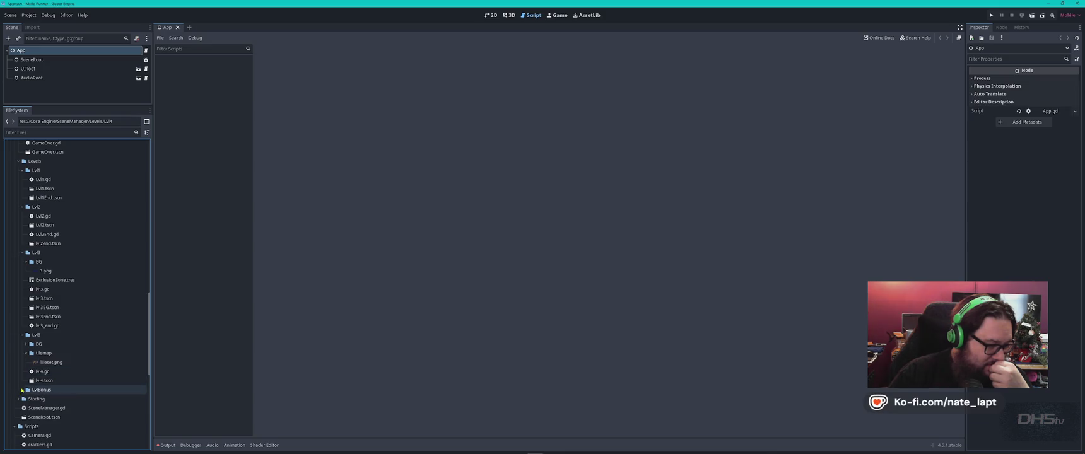
pyautogui.doubleClick(82, 391)
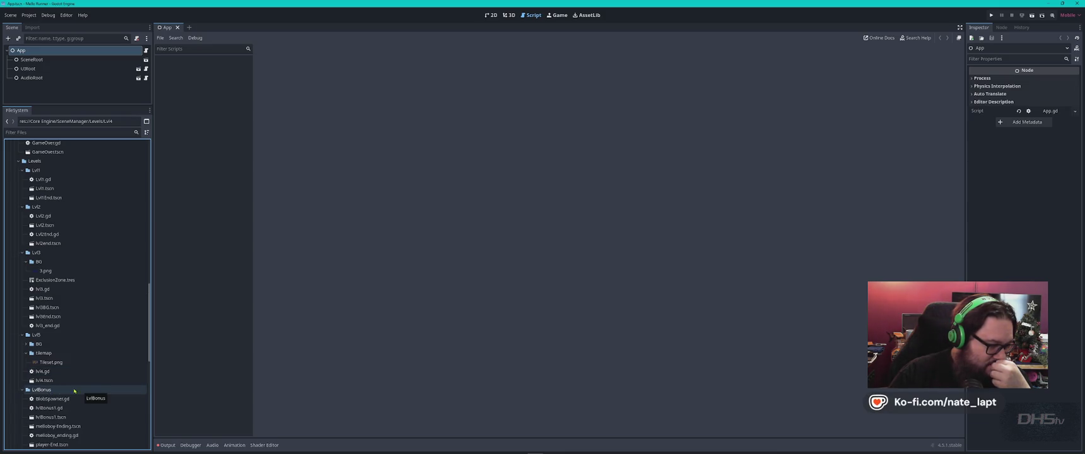
pyautogui.scroll(-5, 94, 389)
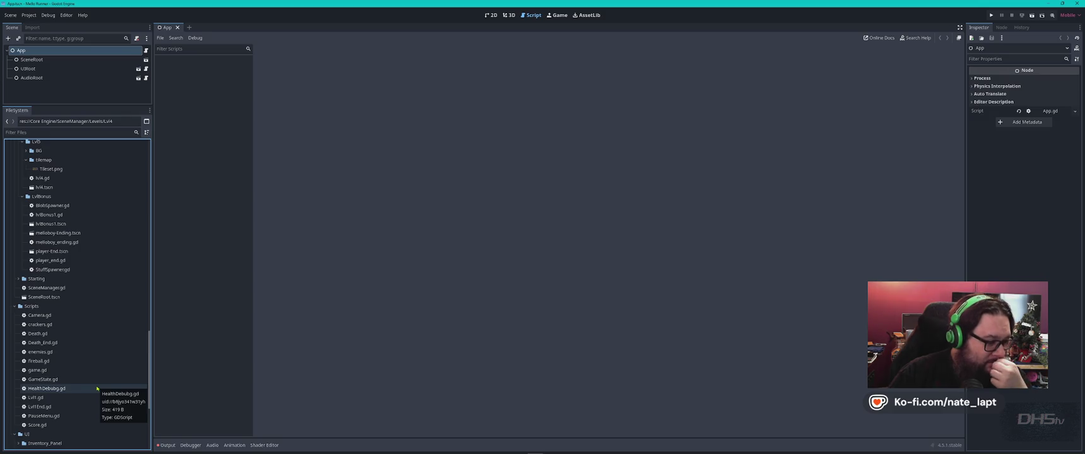
pyautogui.click(167, 445)
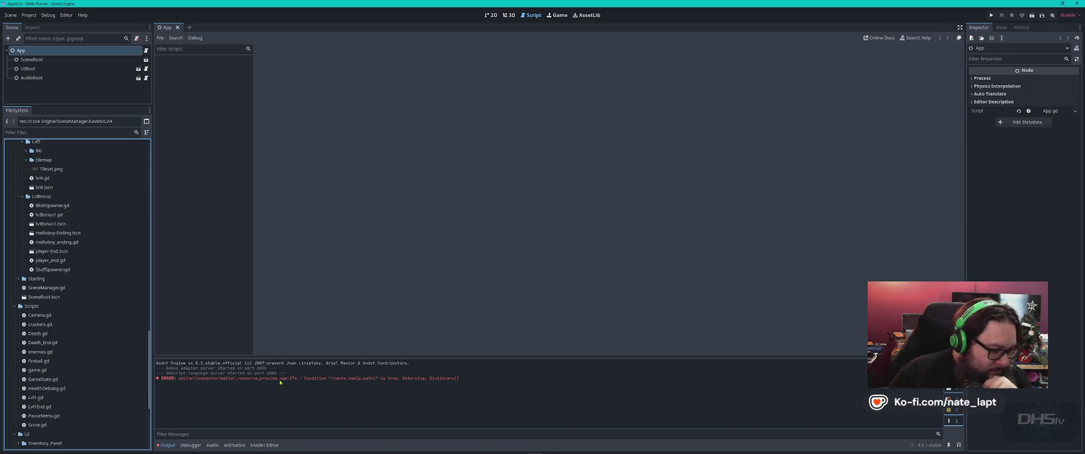
# Browse the Audio, Output and Debugger panels and profilers, then open SceneManager.gd.
pyautogui.click(213, 445)
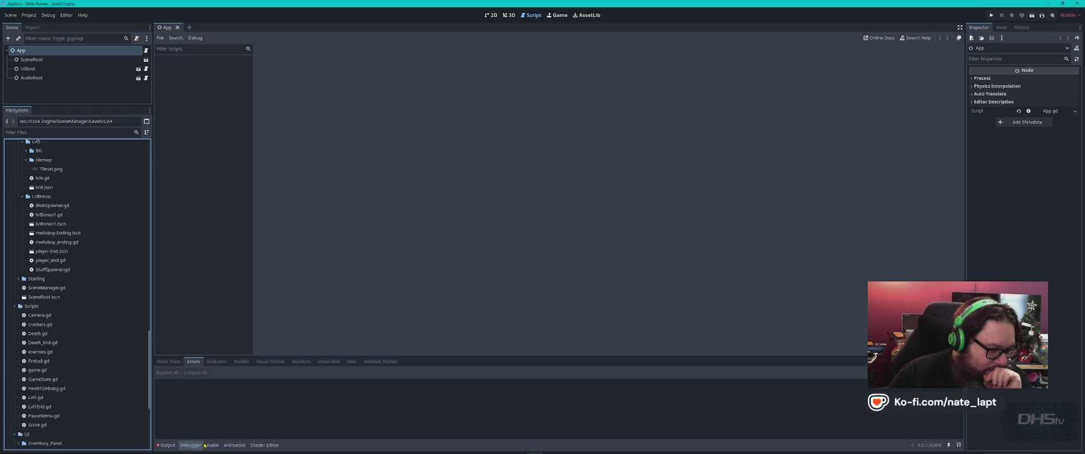
pyautogui.click(167, 445)
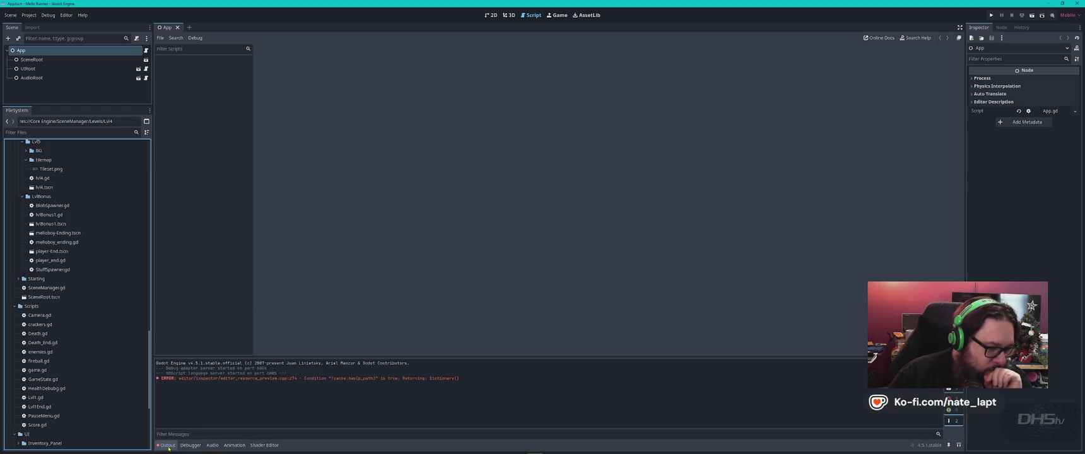
pyautogui.click(190, 445)
pyautogui.click(168, 361)
pyautogui.click(217, 362)
pyautogui.click(241, 362)
pyautogui.click(270, 362)
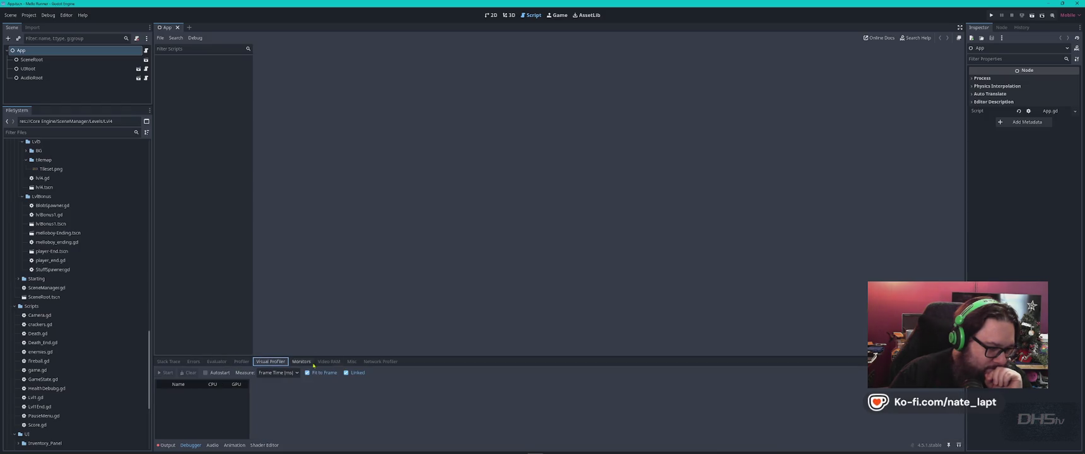
pyautogui.click(380, 362)
pyautogui.click(168, 363)
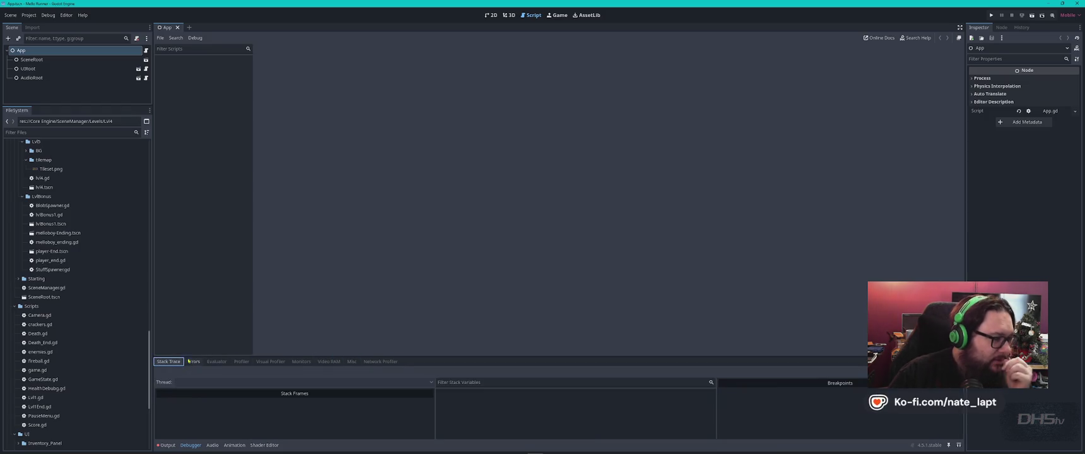
pyautogui.doubleClick(62, 289)
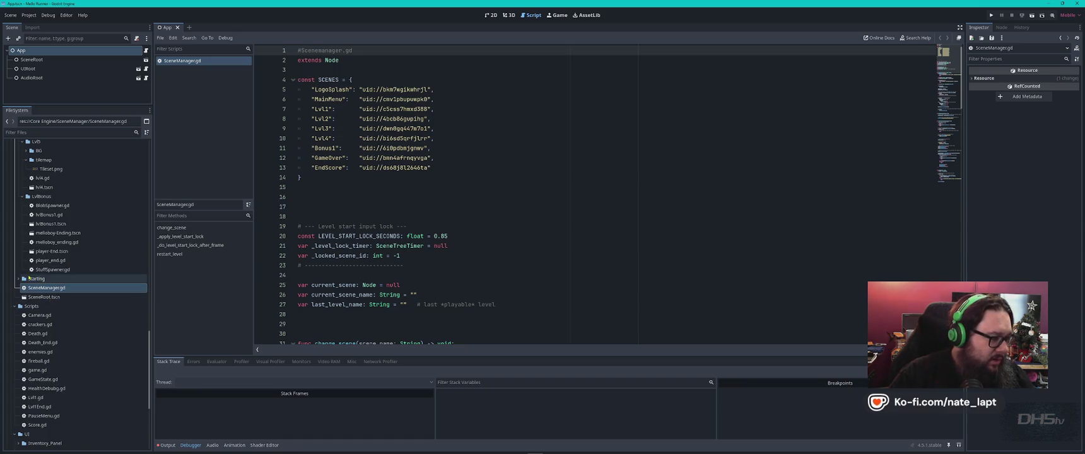
# Attempt the folder rename to Lvl6 and dismiss the move error.
pyautogui.moveTo(37, 287)
pyautogui.mouseDown()
pyautogui.moveTo(18, 280)
pyautogui.moveTo(56, 270)
pyautogui.moveTo(48, 220)
pyautogui.mouseUp()
pyautogui.scroll(3, 56, 270)
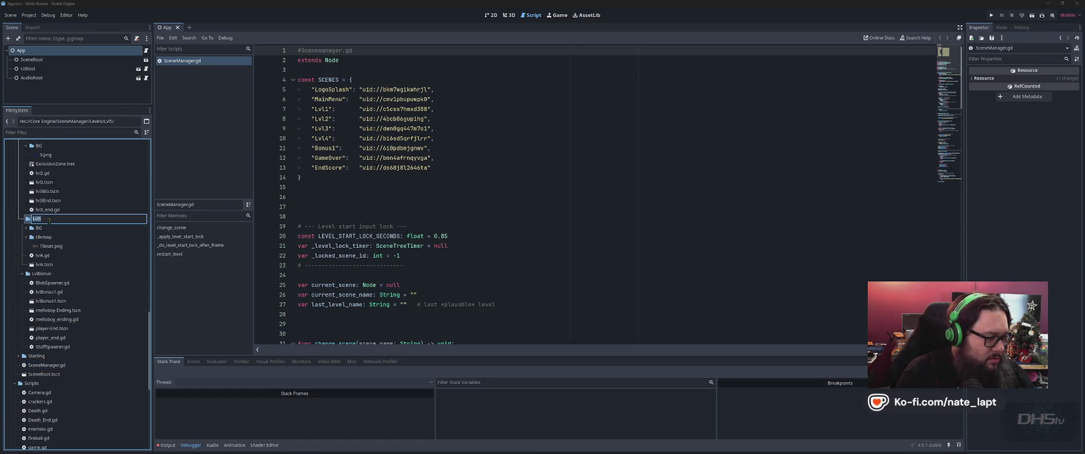
pyautogui.write('Lv')
pyautogui.press('Return')
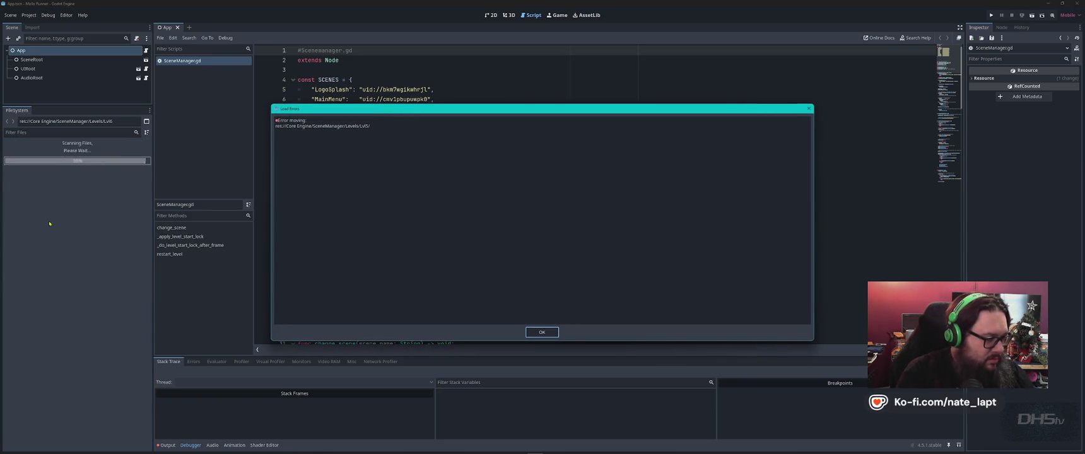
pyautogui.press('Return')
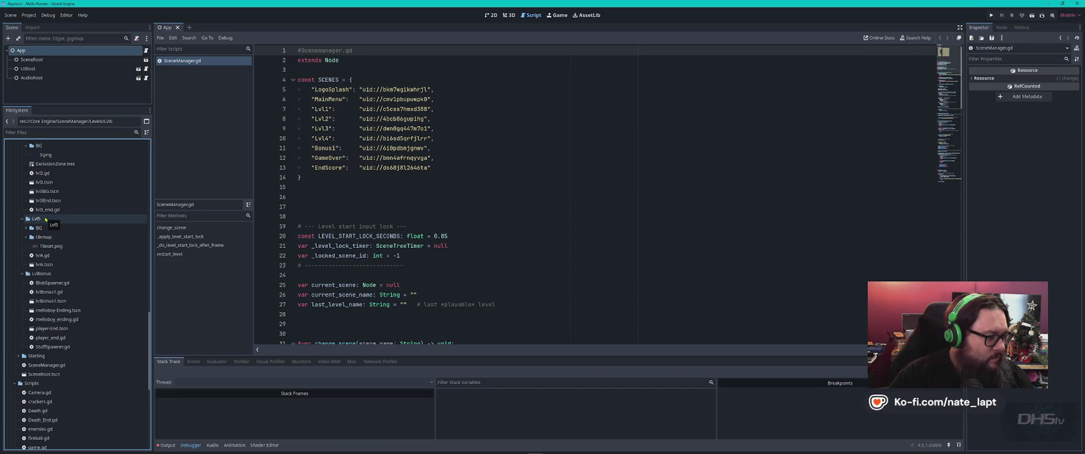
# Close the App scene and check the open windows and File Explorer.
pyautogui.middleClick(170, 28)
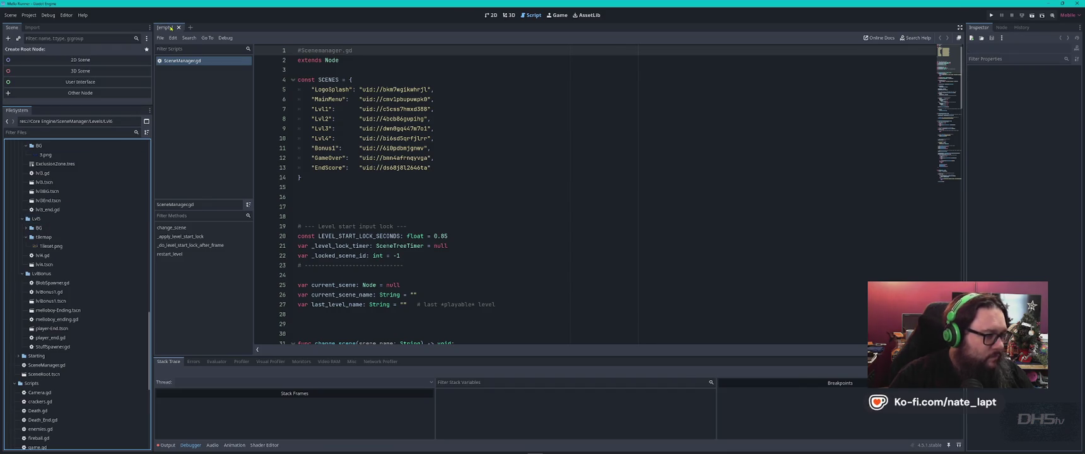
pyautogui.press('super+Tab')
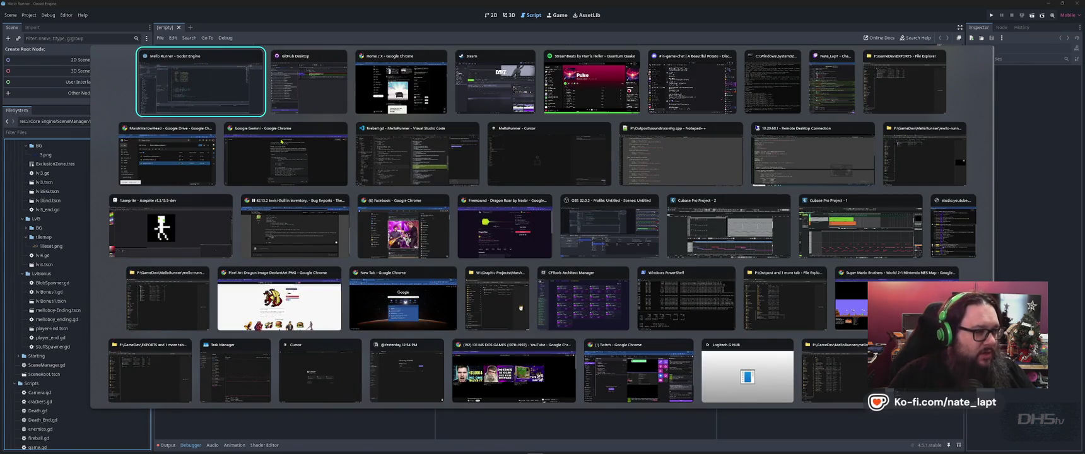
pyautogui.press('Escape')
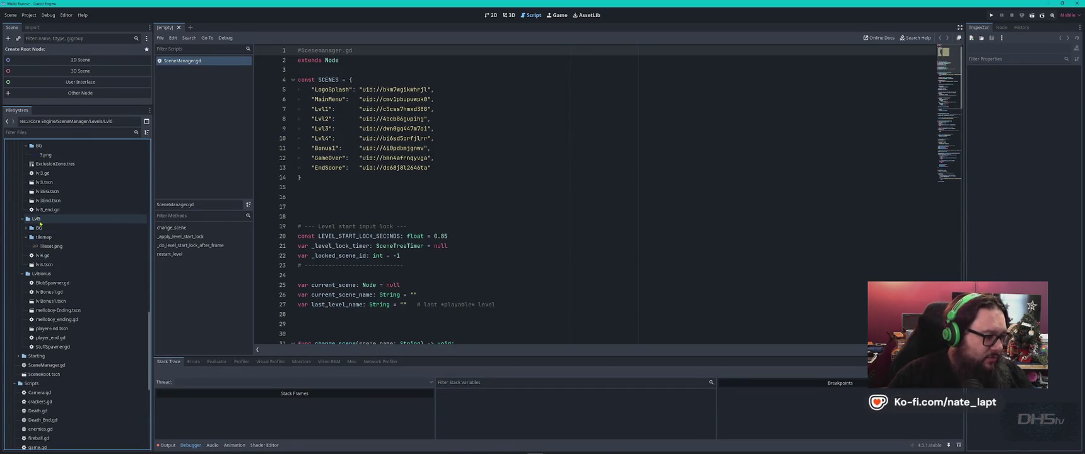
pyautogui.rightClick(38, 219)
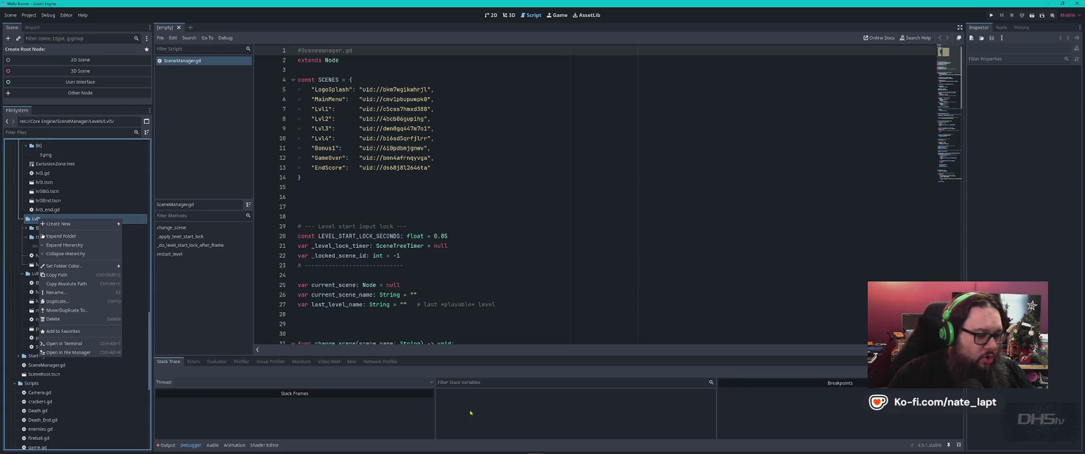
pyautogui.click(442, 449)
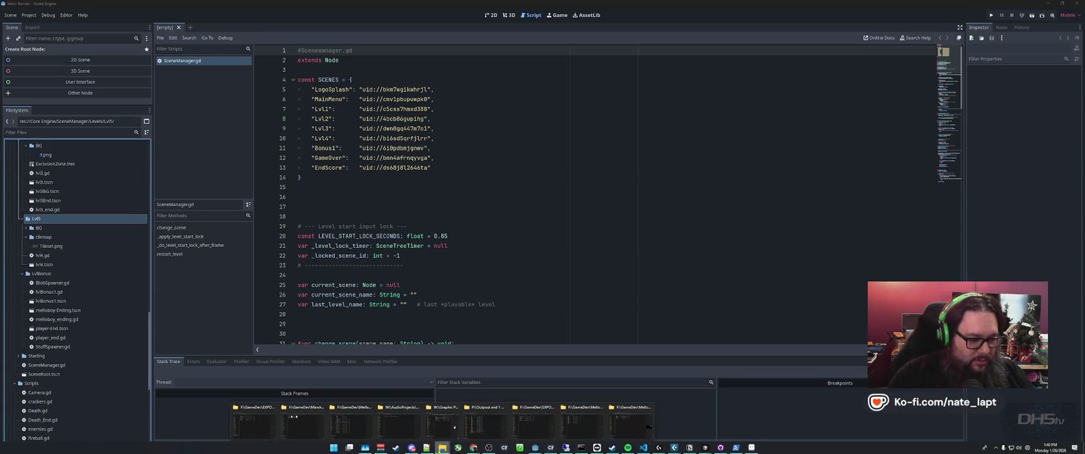
pyautogui.moveTo(626, 425)
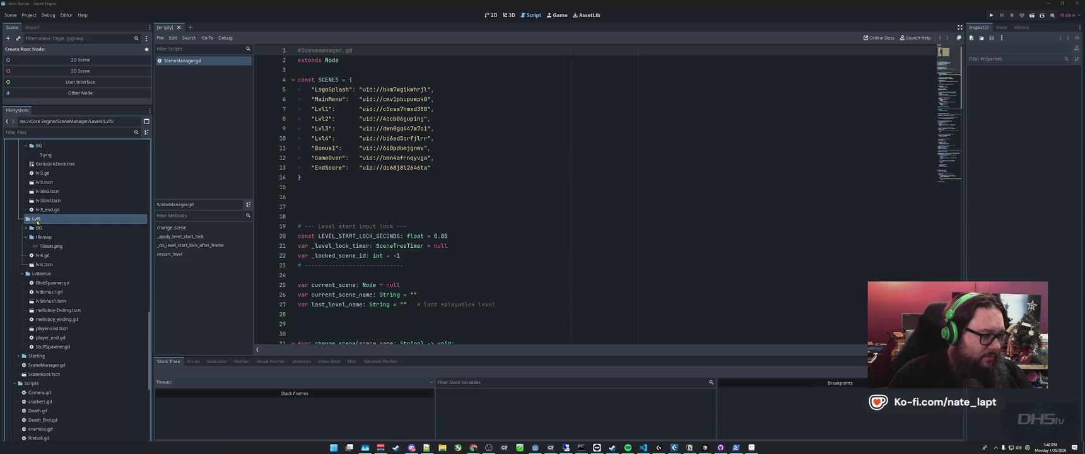
# Rename the Lvl5 folder to Lvl4 and expand it.
pyautogui.press('F2')
pyautogui.write('4')
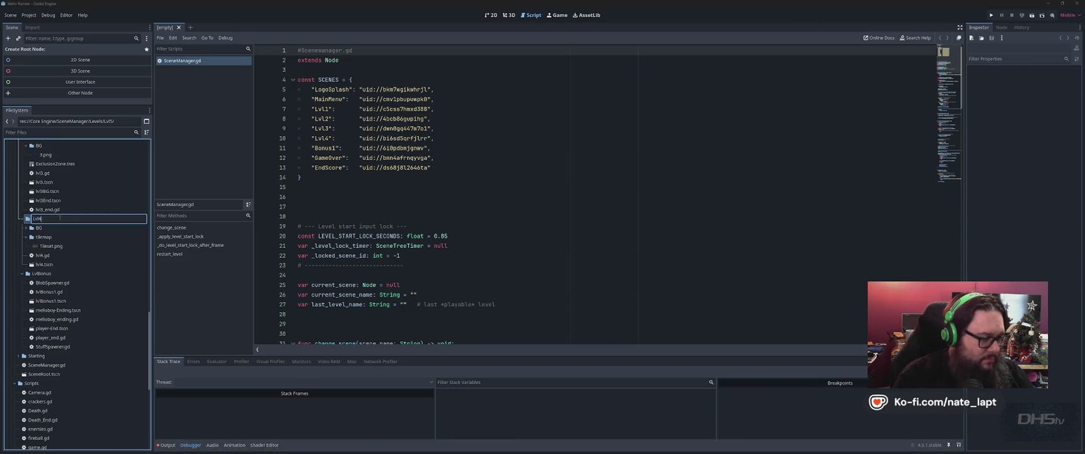
pyautogui.press('Return')
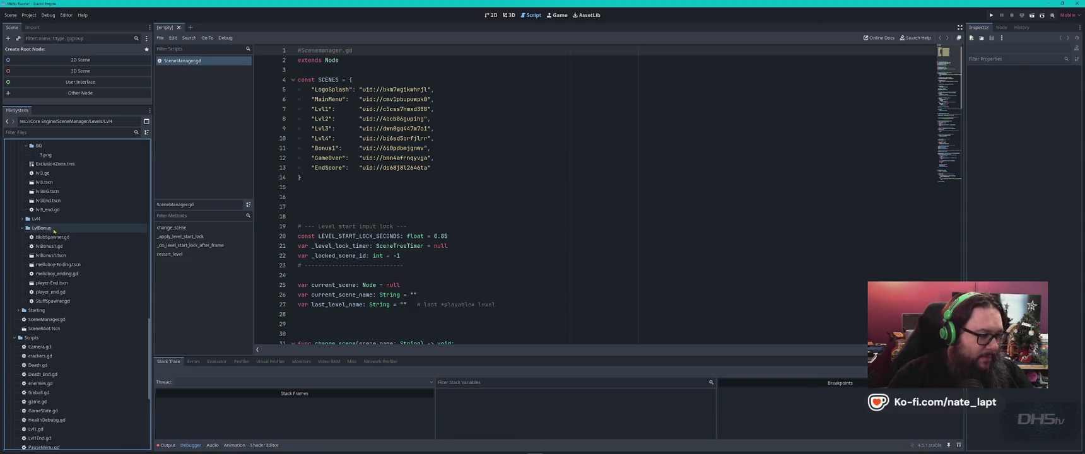
pyautogui.doubleClick(37, 218)
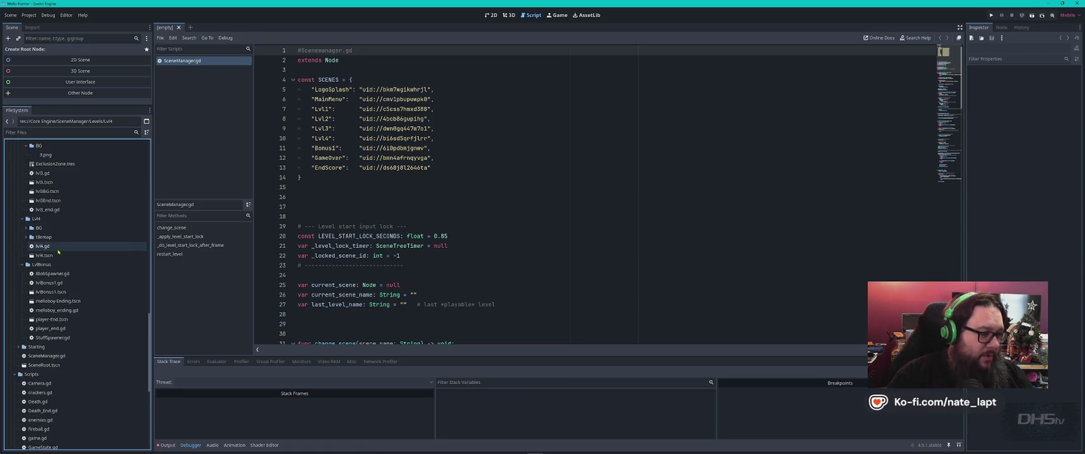
# Rename the LvlBonus folder to Lvl5Bonus and expand it.
pyautogui.click(55, 264)
pyautogui.press('F2')
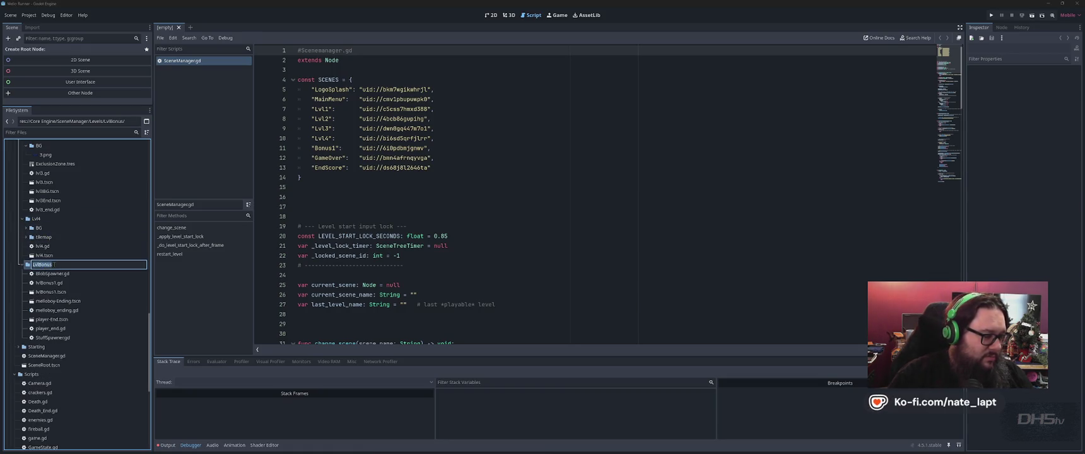
pyautogui.press('End')
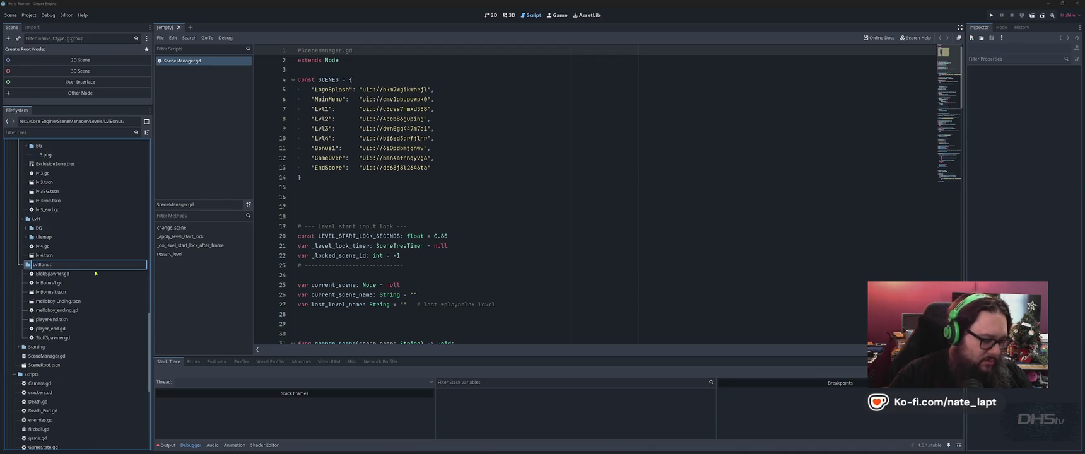
pyautogui.write('5')
pyautogui.press('Return')
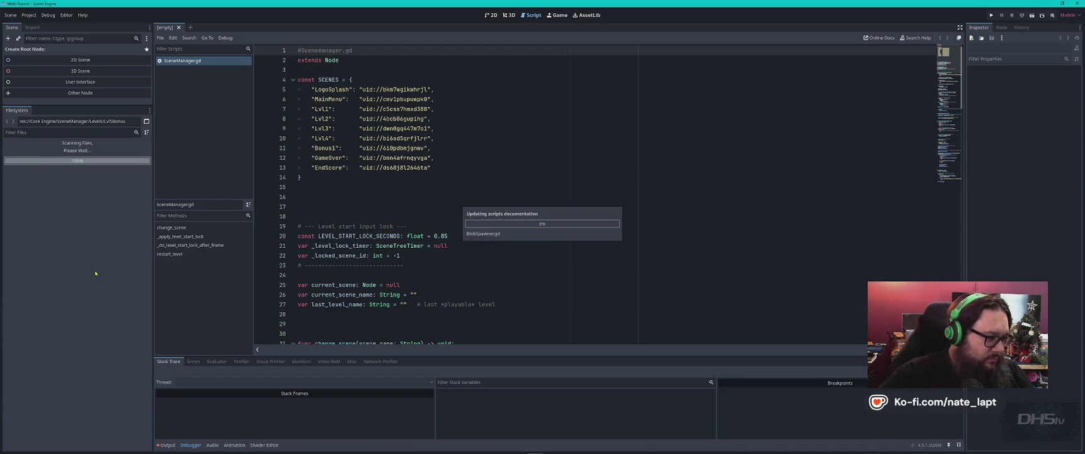
pyautogui.click(21, 265)
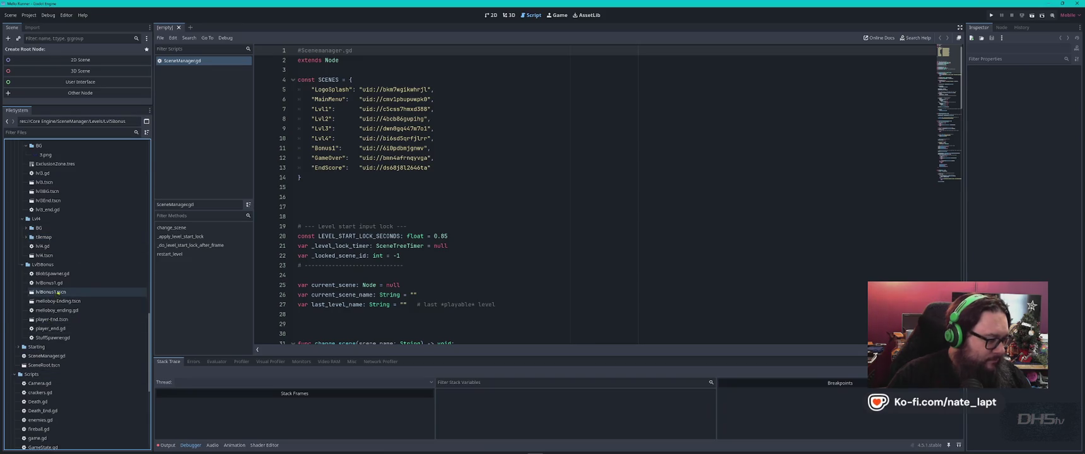
# Scroll through the file tree, then run the cat right up the slope in the game.
pyautogui.scroll(2, 84, 262)
pyautogui.scroll(-4, 84, 262)
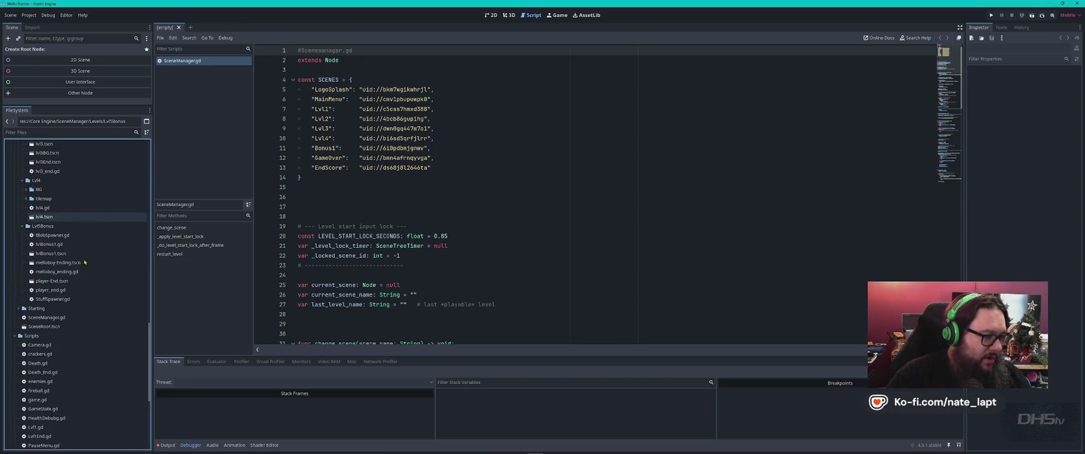
pyautogui.scroll(10, 90, 273)
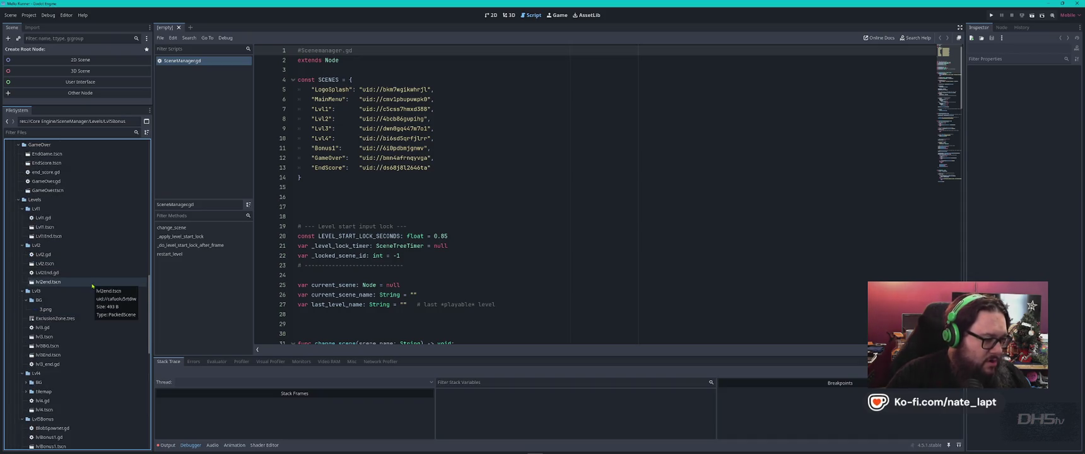
pyautogui.scroll(-4, 92, 286)
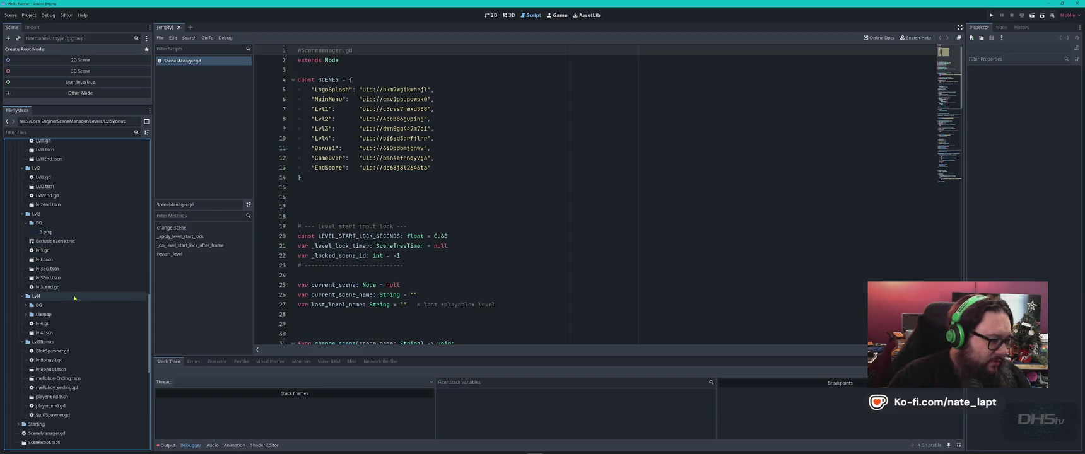
pyautogui.scroll(-2, 75, 239)
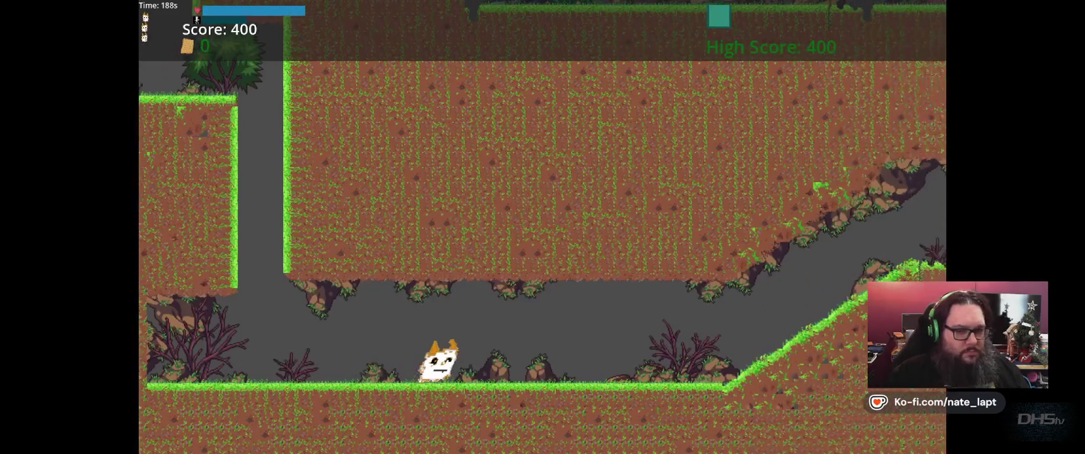
pyautogui.press('Right')
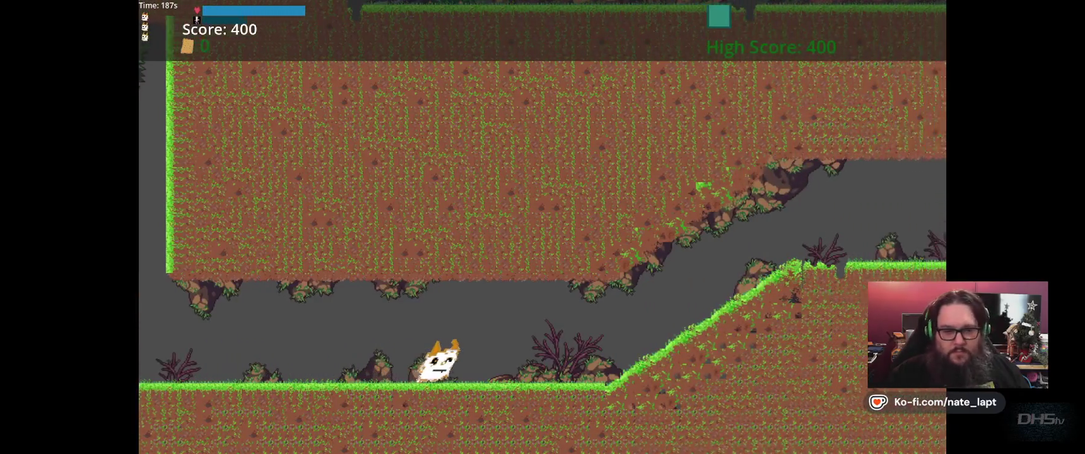
# Jump and run the cat through the cave toward the enemies on the snowy mountain level.
pyautogui.press('space')
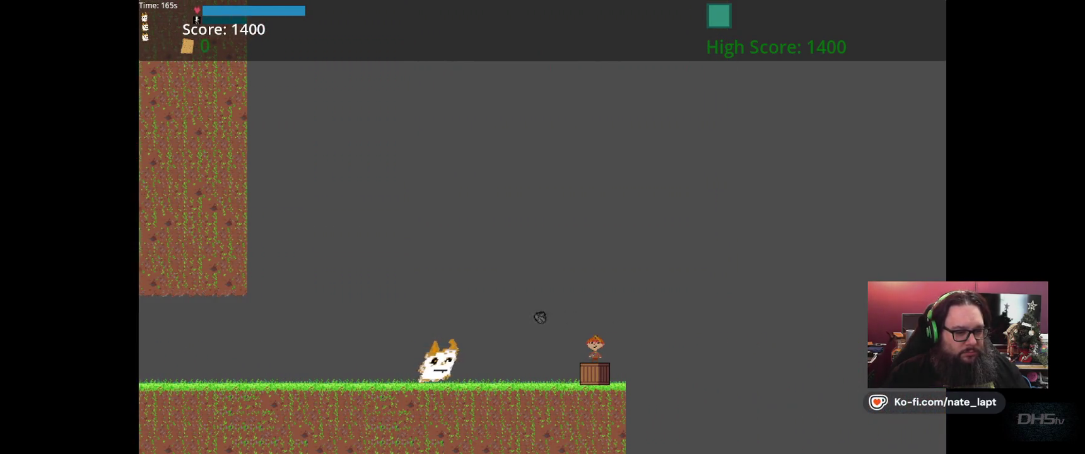
pyautogui.press('space')
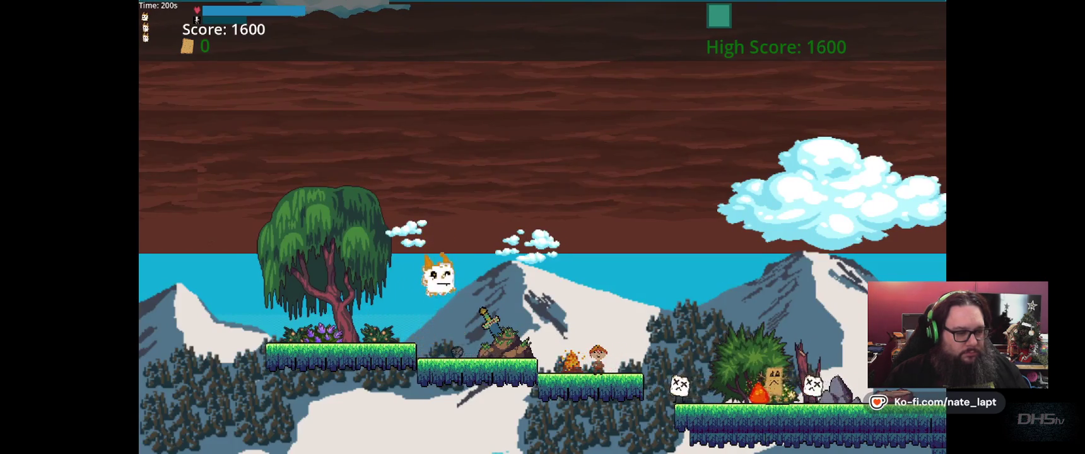
pyautogui.press('Right')
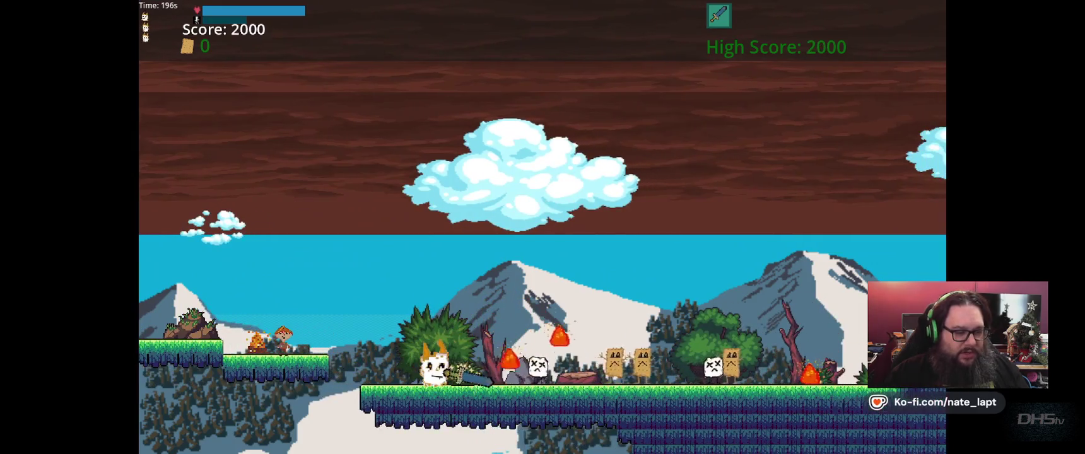
# Pause the game and choose Exit to return to the editor.
pyautogui.press('Escape')
pyautogui.press('Down')
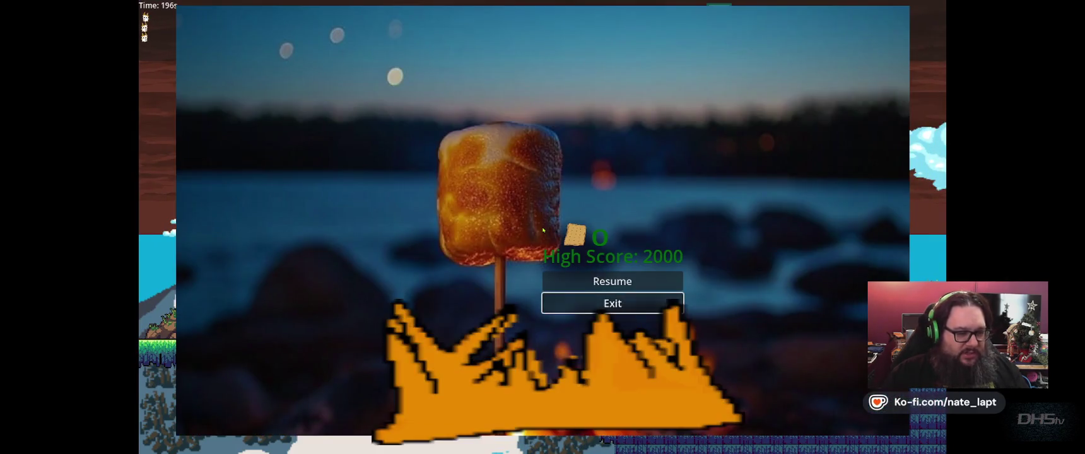
pyautogui.press('Return')
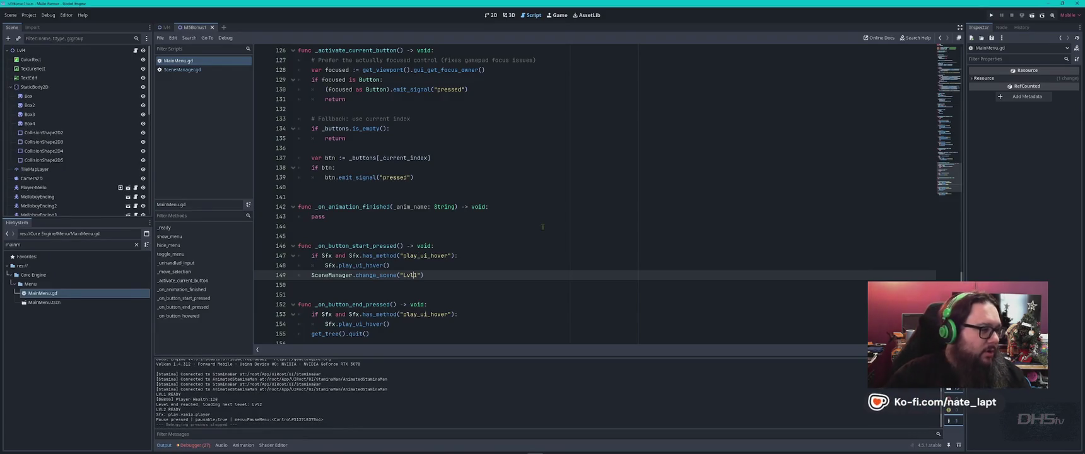
# Filter the FileSystem for 'lvl2' and open Lvl2.gd.
pyautogui.doubleClick(69, 245)
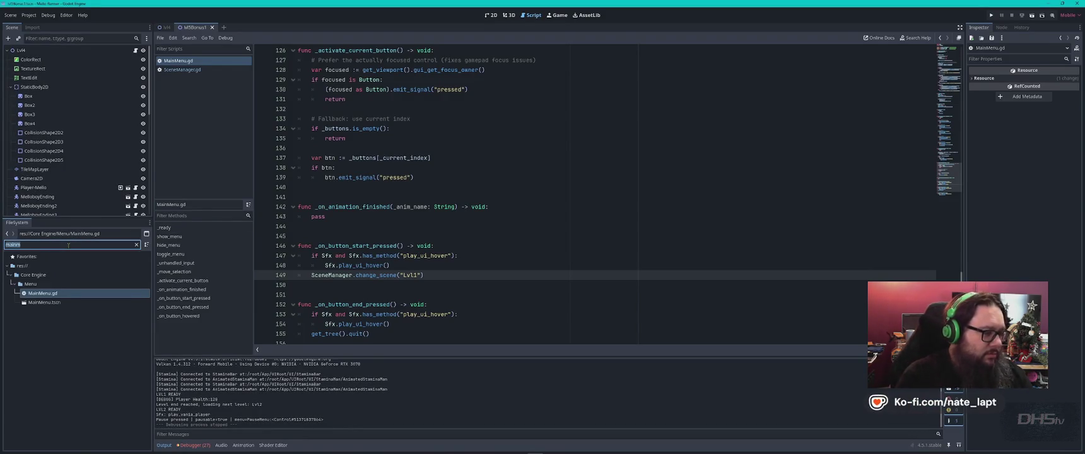
pyautogui.write('lvl2')
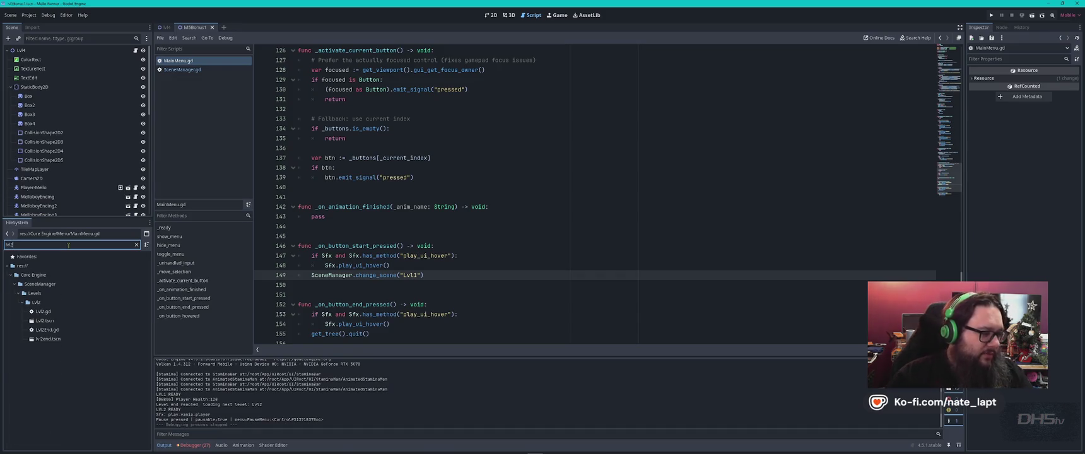
pyautogui.doubleClick(43, 311)
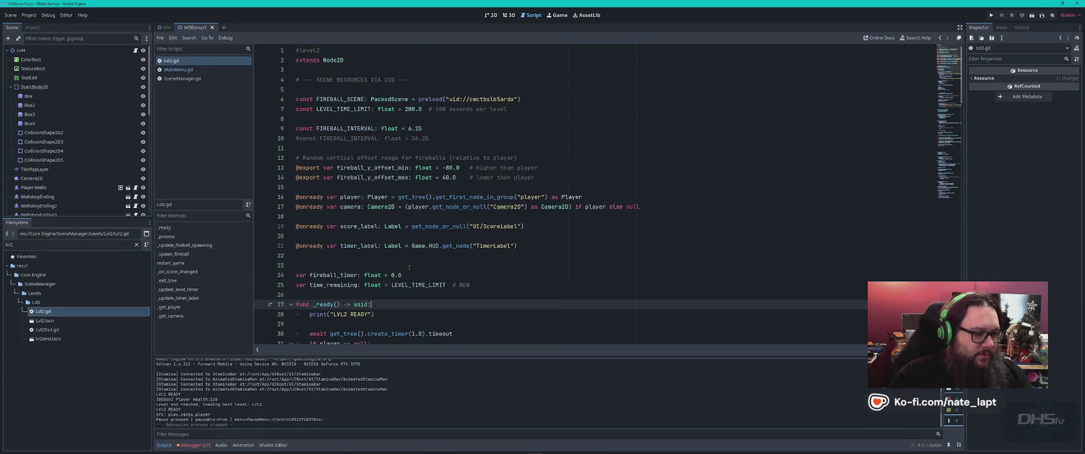
# Change the line 30 start-delay timer from 1.0 to 2.0 seconds and run the game.
pyautogui.scroll(-3, 409, 268)
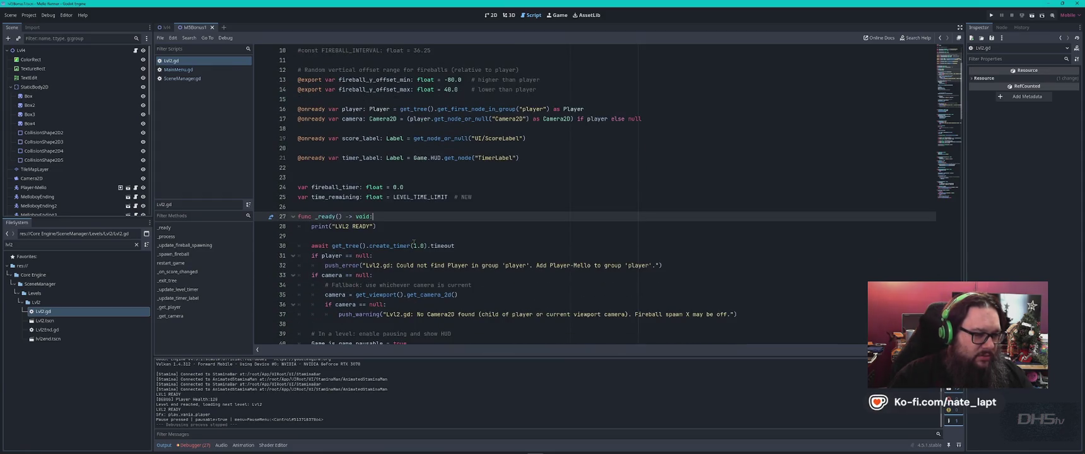
pyautogui.click(413, 245)
pyautogui.press('Delete')
pyautogui.write('2')
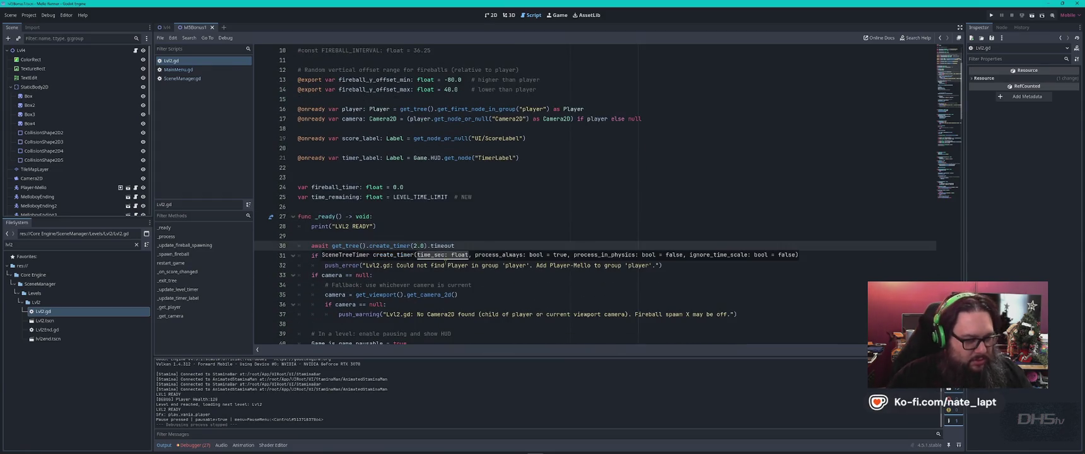
pyautogui.press('F5')
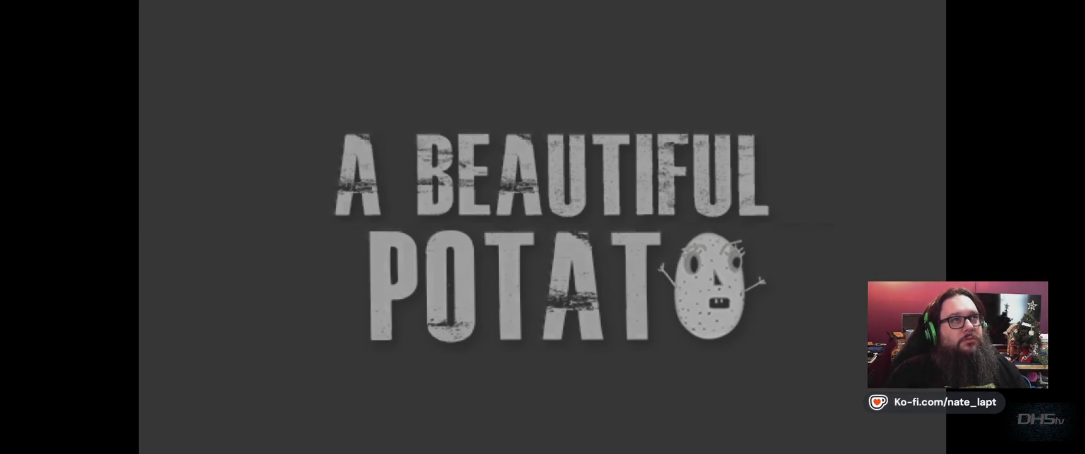
# Start from the main menu and play through the cave to the snowy mountain level.
pyautogui.press('Return')
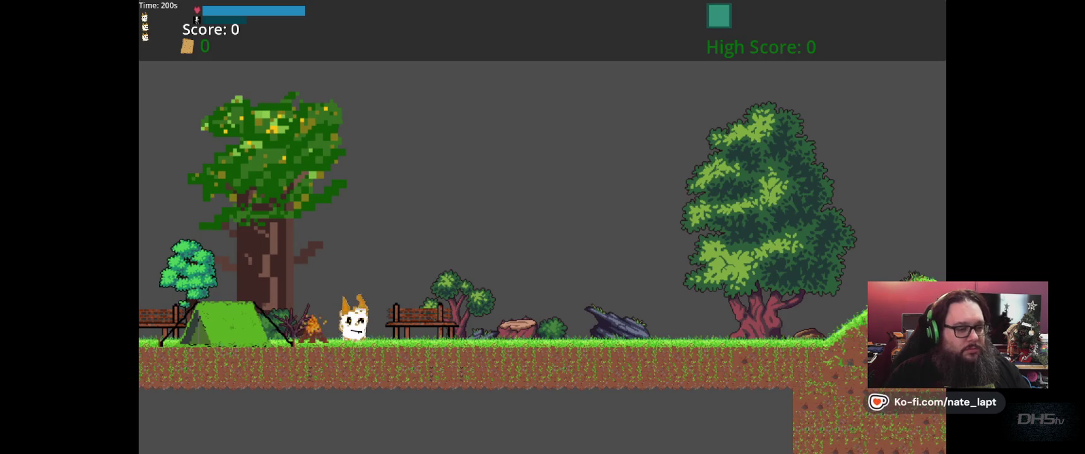
pyautogui.press('Right')
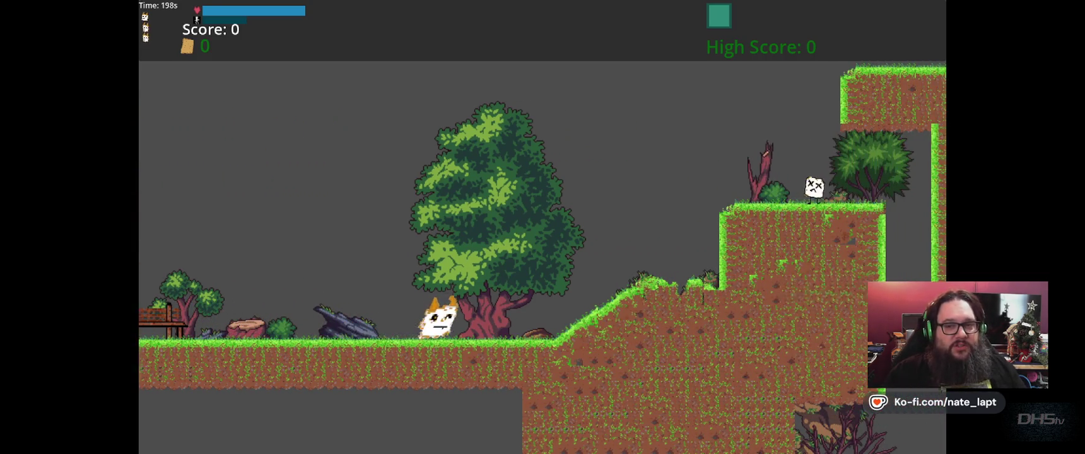
pyautogui.press('Right')
pyautogui.press('space')
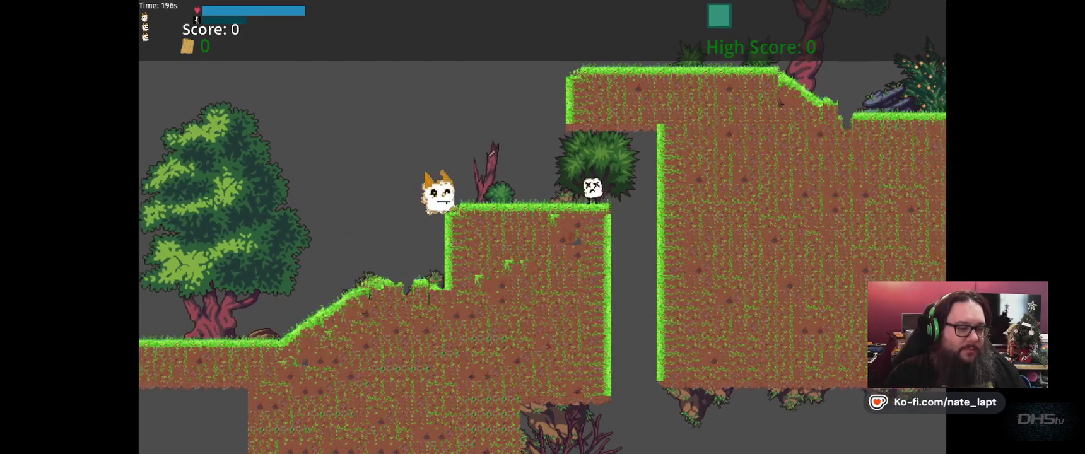
pyautogui.press('space')
pyautogui.press('Right')
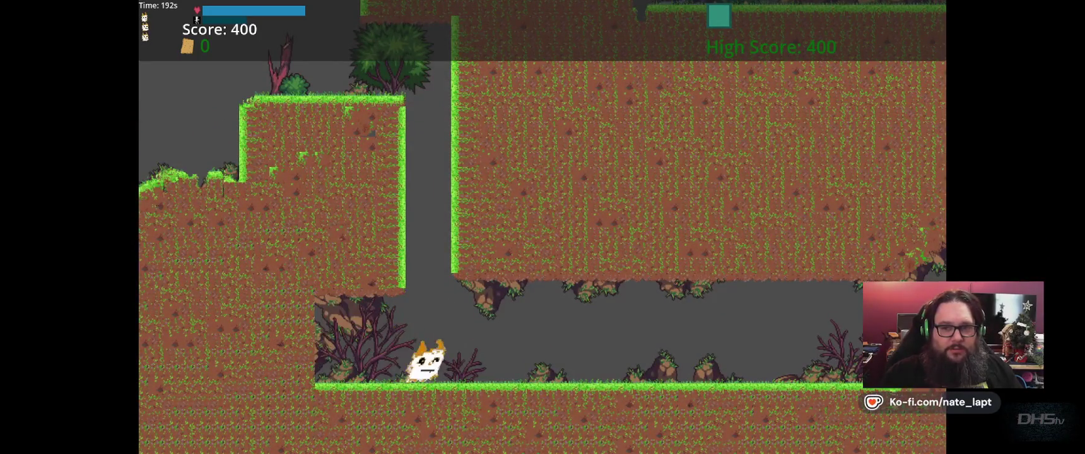
pyautogui.press('Right')
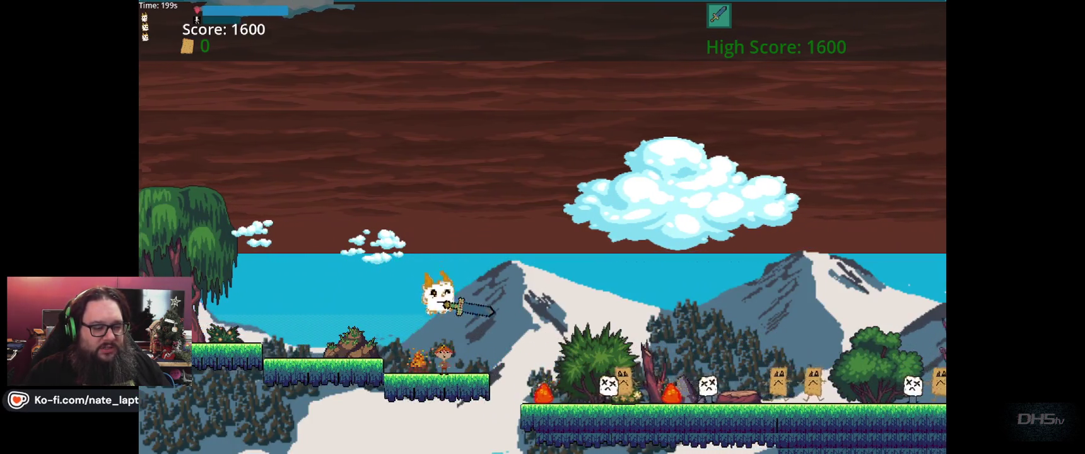
# Pause the game and exit back to the Lvl2.gd script.
pyautogui.press('Escape')
pyautogui.press('Down')
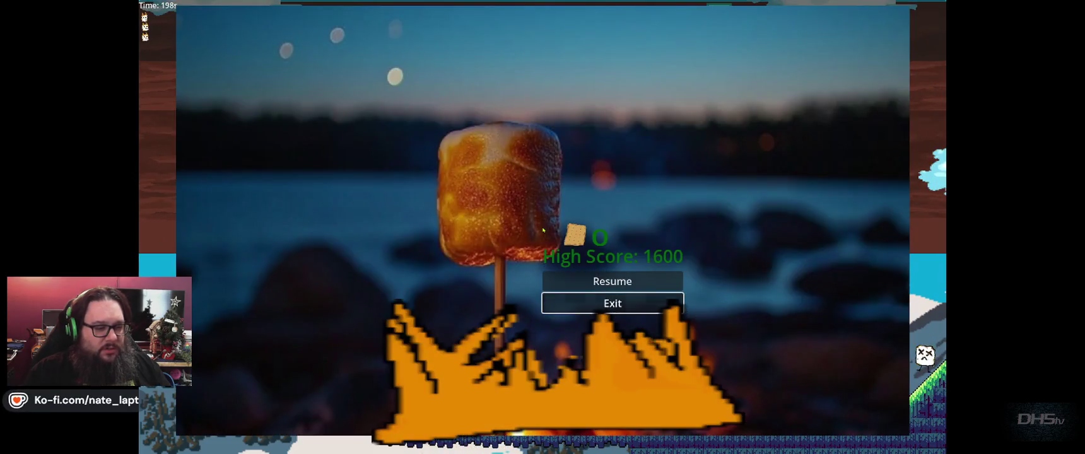
pyautogui.press('Return')
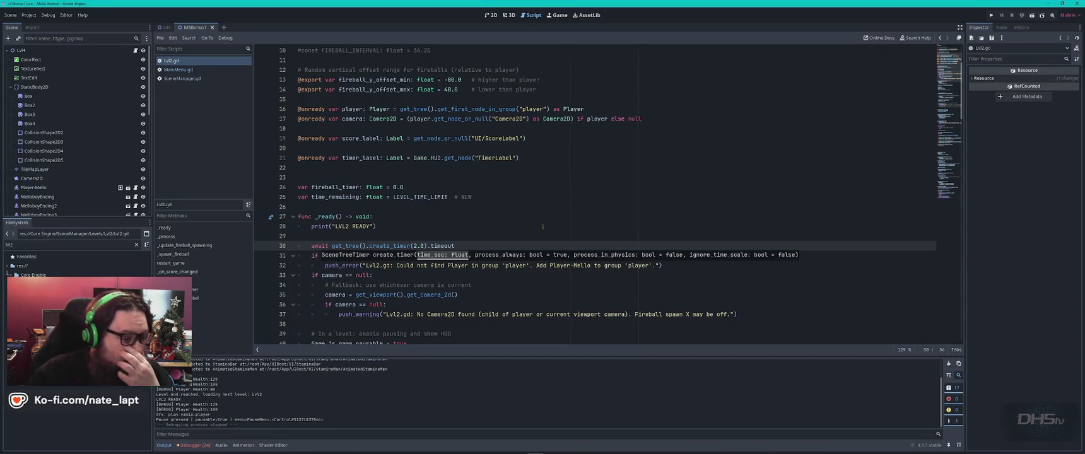
# Move Lvl2.gd's await create_timer(2.0) line below the sound-effect setup, then run the game with F5.
pyautogui.click(424, 236)
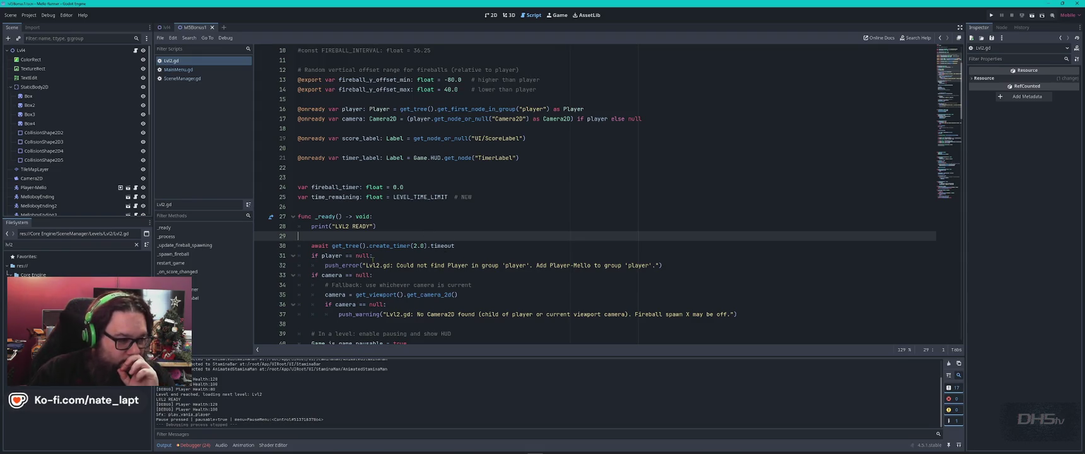
pyautogui.scroll(-1, 394, 256)
pyautogui.scroll(-1, 394, 256)
pyautogui.scroll(-3, 394, 255)
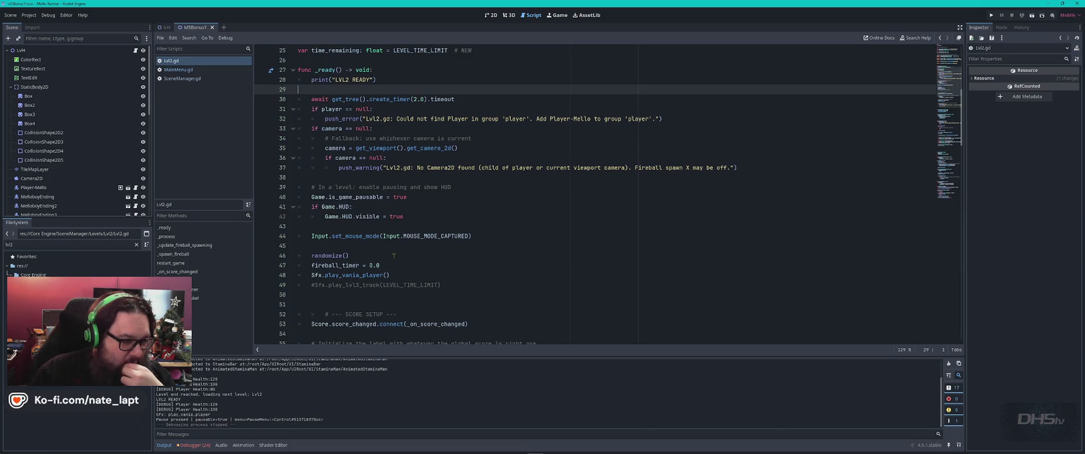
pyautogui.scroll(-2, 393, 255)
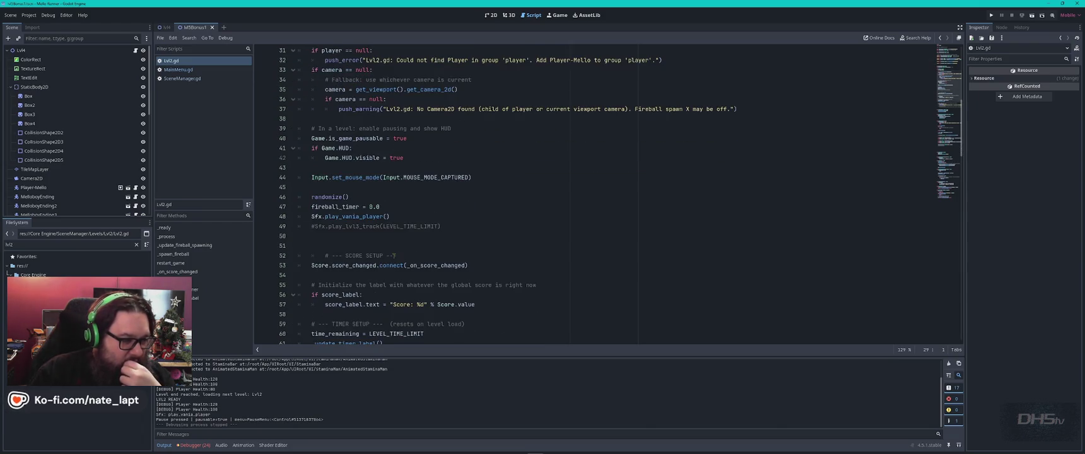
pyautogui.scroll(5, 394, 256)
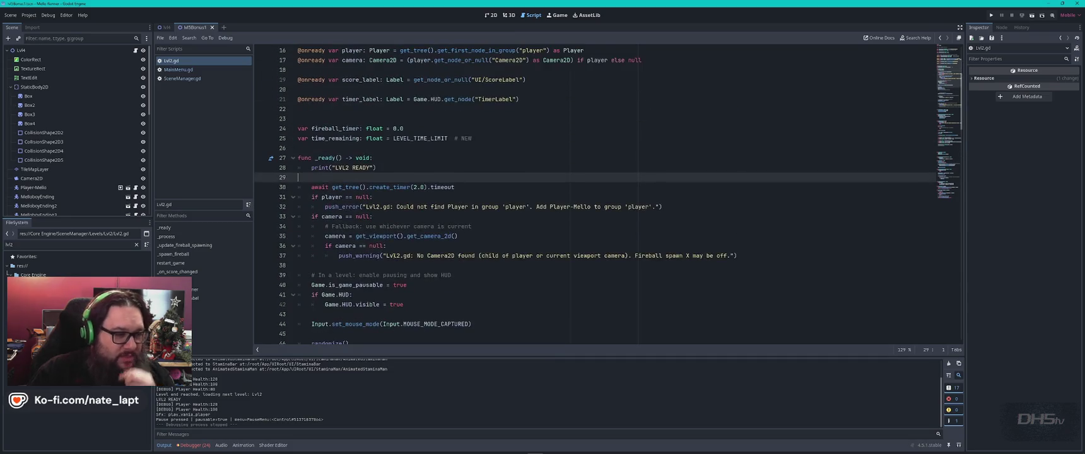
pyautogui.moveTo(441, 177); pyautogui.dragTo(477, 184)
pyautogui.hotkey('ctrl', 'c')
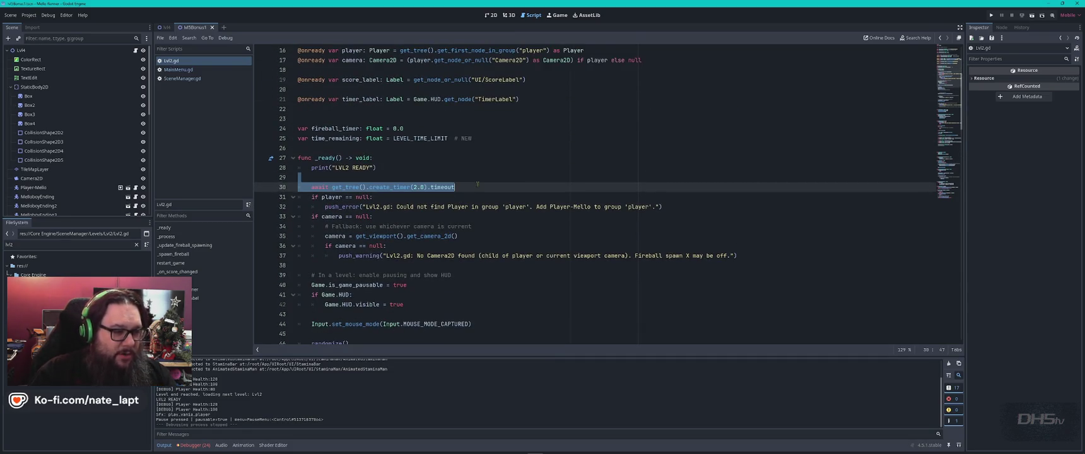
pyautogui.press('BackSpace')
pyautogui.scroll(-5, 467, 188)
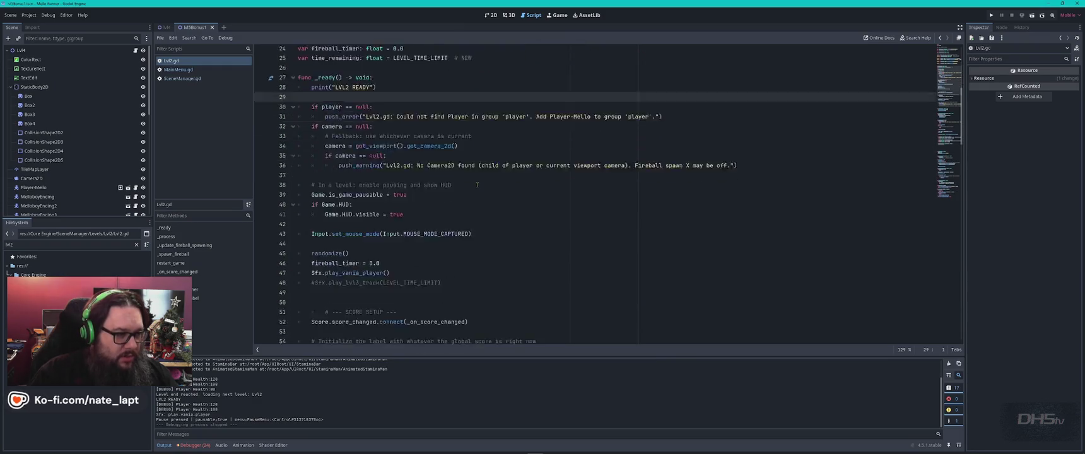
pyautogui.press('Return')
pyautogui.hotkey('ctrl', 'v')
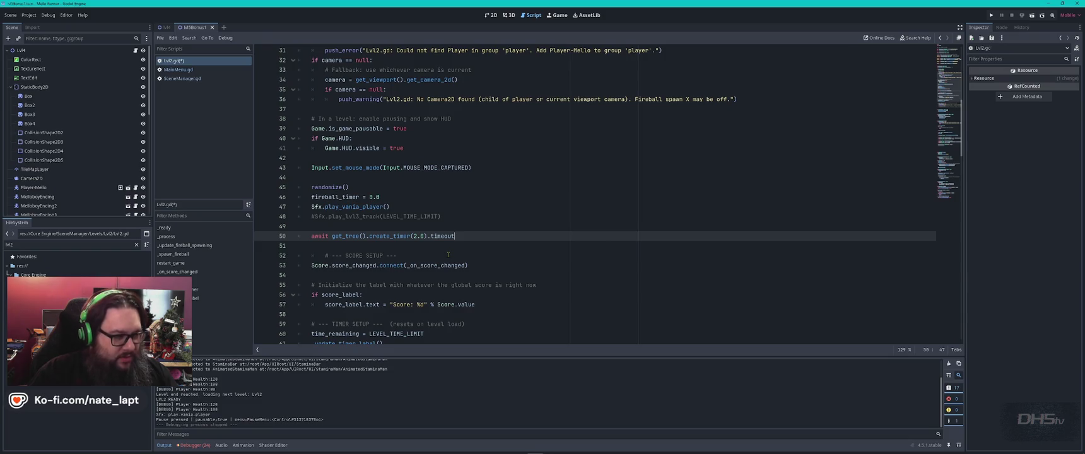
pyautogui.press('F5')
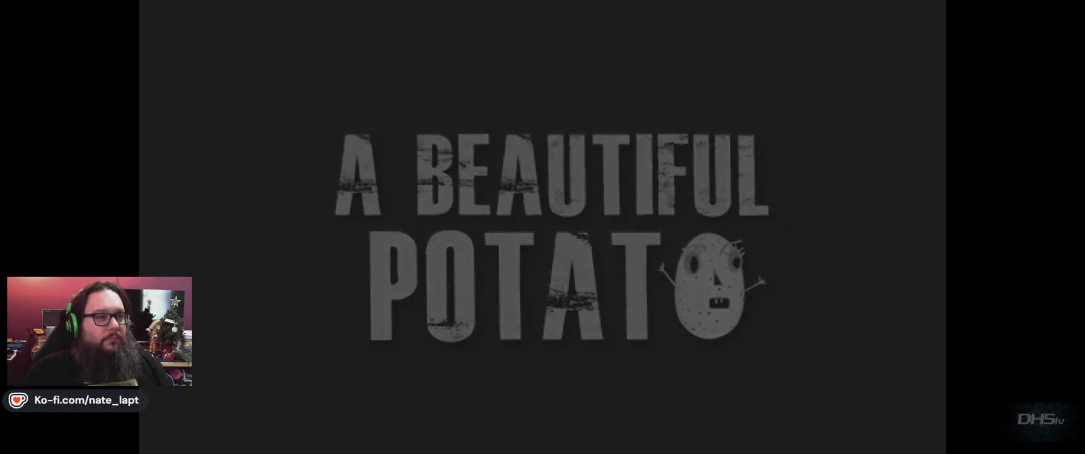
# Start the game from the title screen and pick up the sword.
pyautogui.press('Return')
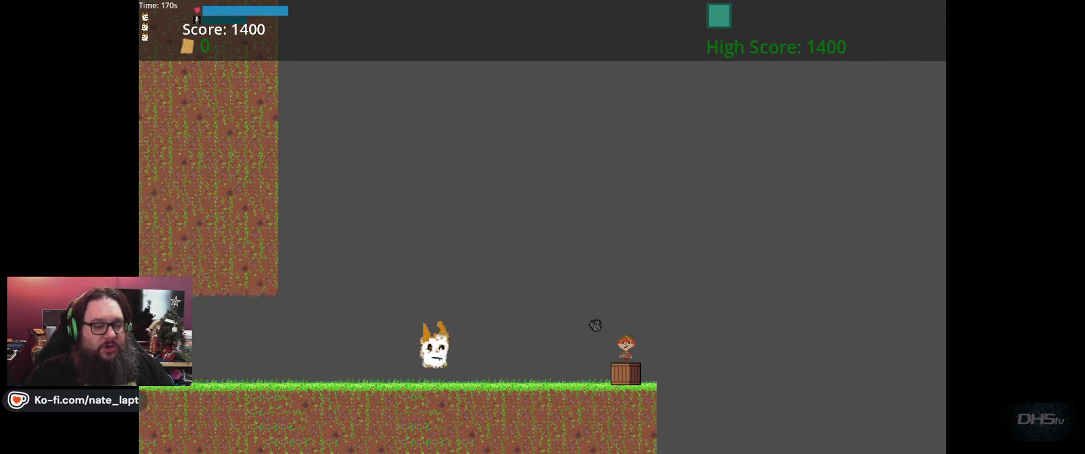
pyautogui.press('Right')
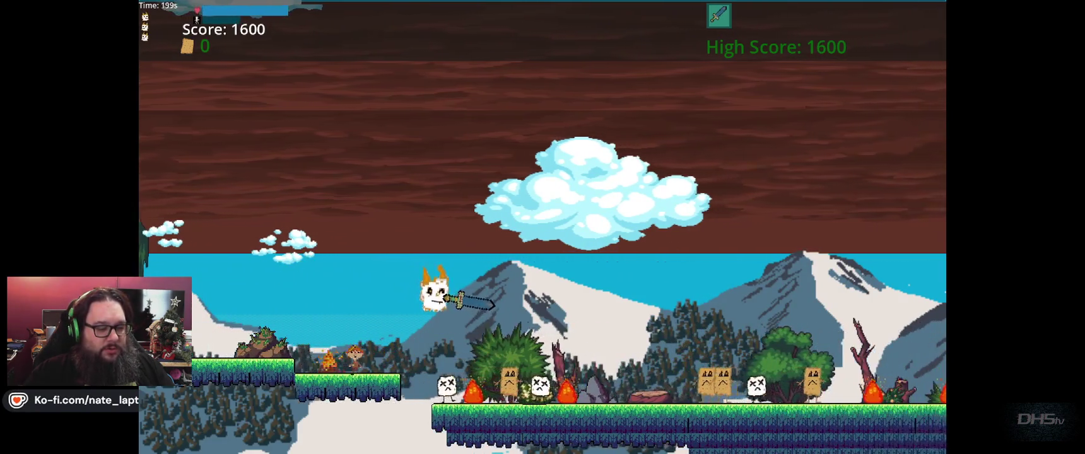
pyautogui.press('Right')
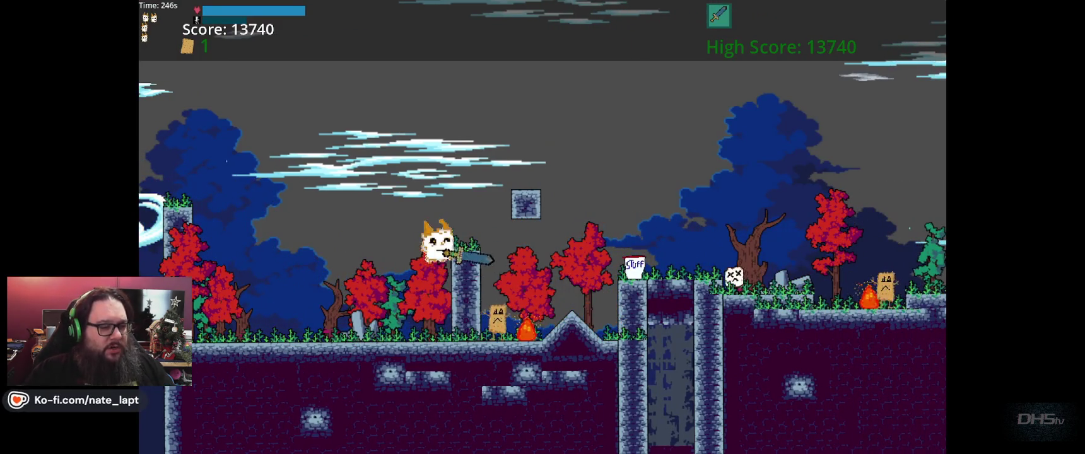
# Jump across the floating stone block, pillars and gap, defeating enemies along the way.
pyautogui.press('space')
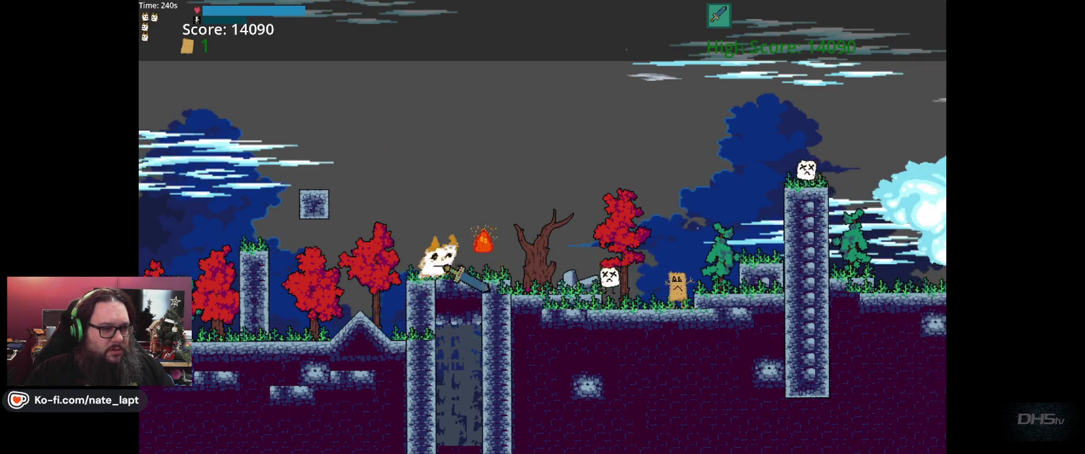
pyautogui.press('space')
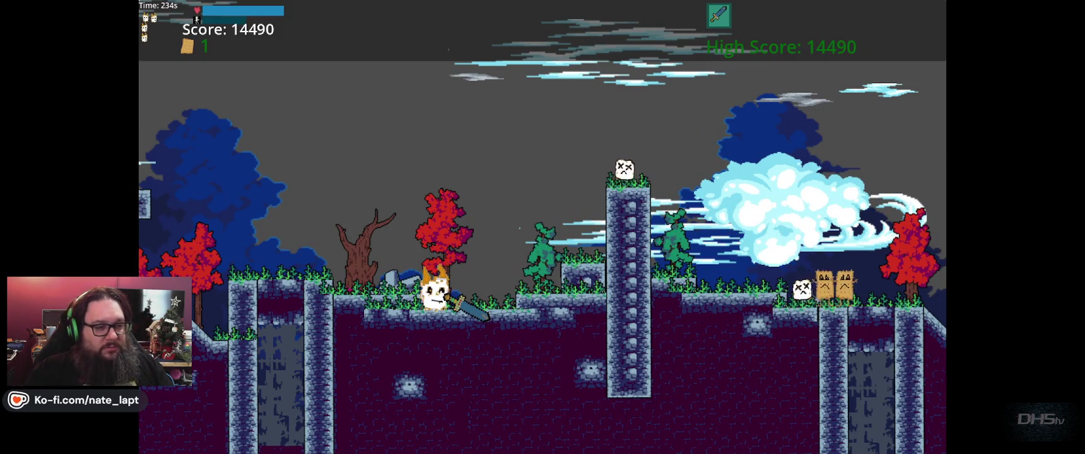
pyautogui.press('space')
pyautogui.press('space')
pyautogui.press('space')
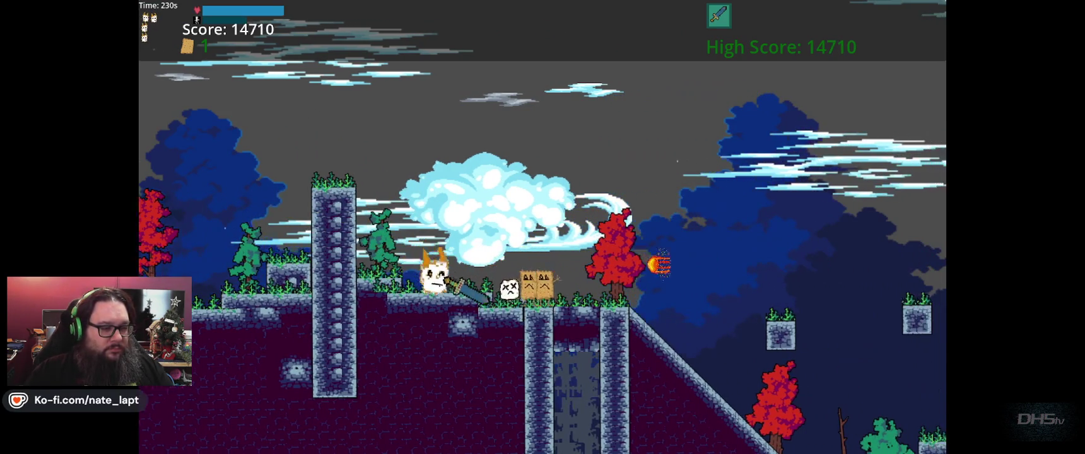
pyautogui.press('space')
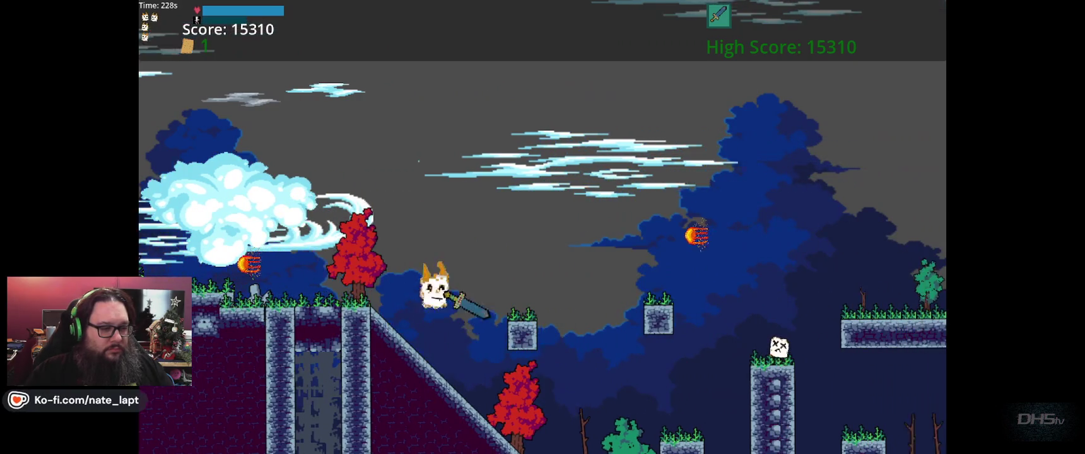
pyautogui.press('space')
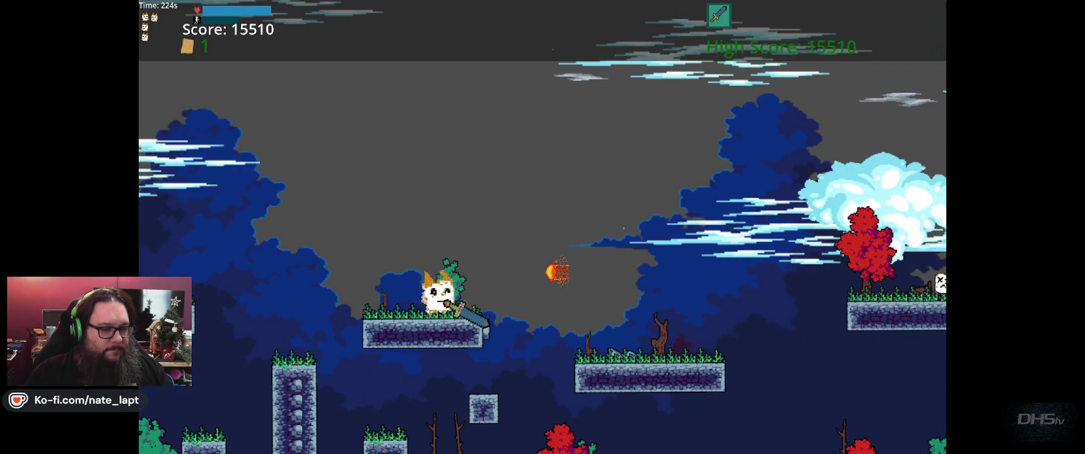
pyautogui.press('space')
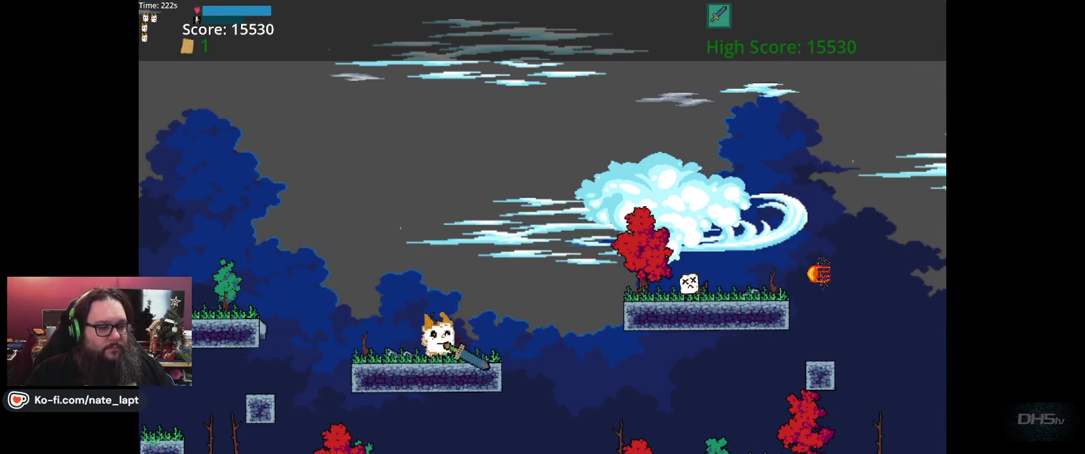
pyautogui.press('space')
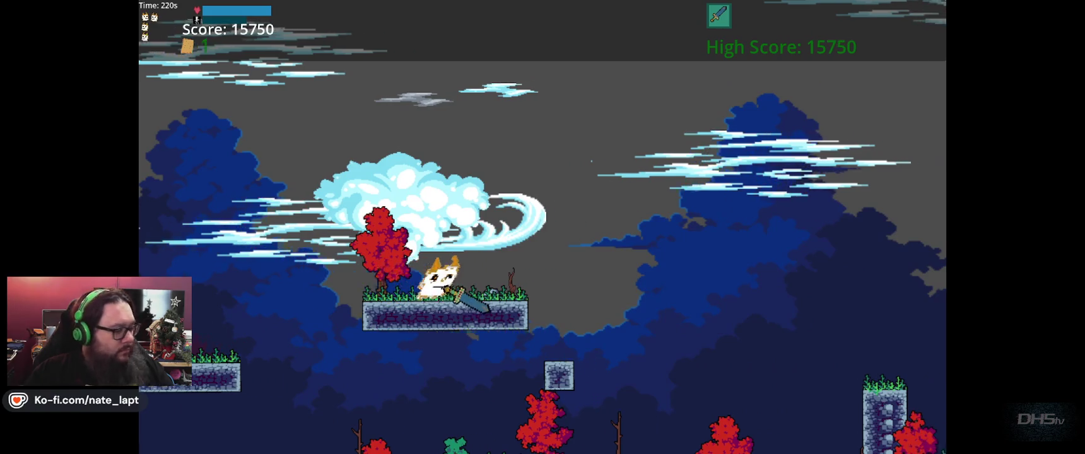
pyautogui.press('space')
pyautogui.press('space')
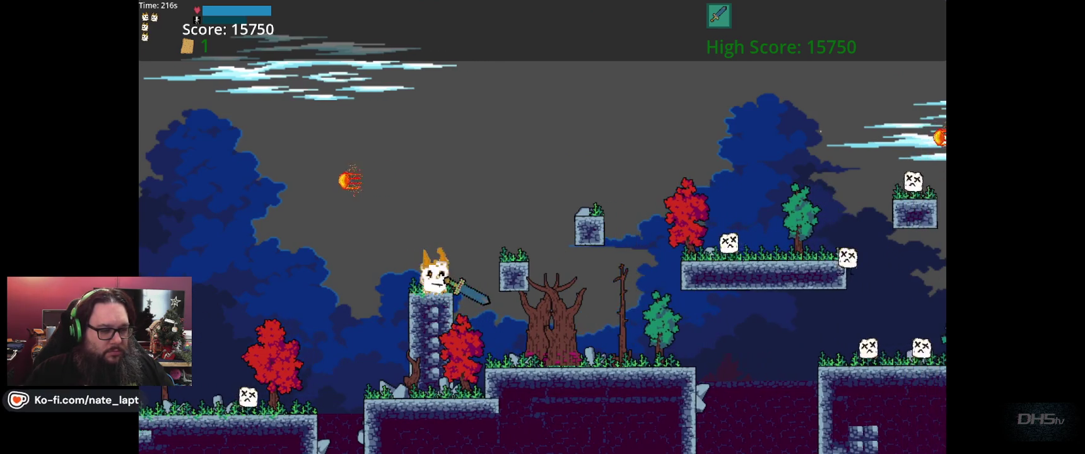
pyautogui.press('space')
pyautogui.press('space')
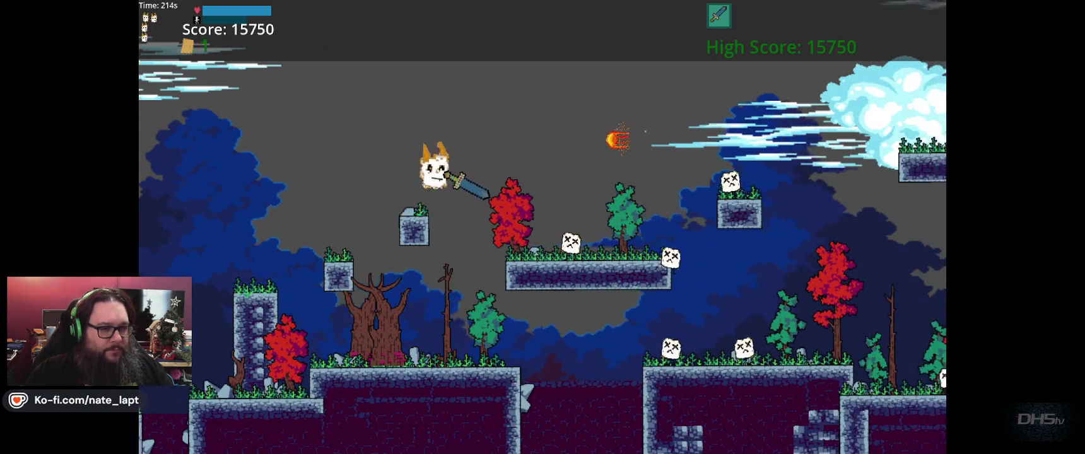
pyautogui.press('space')
pyautogui.press('space')
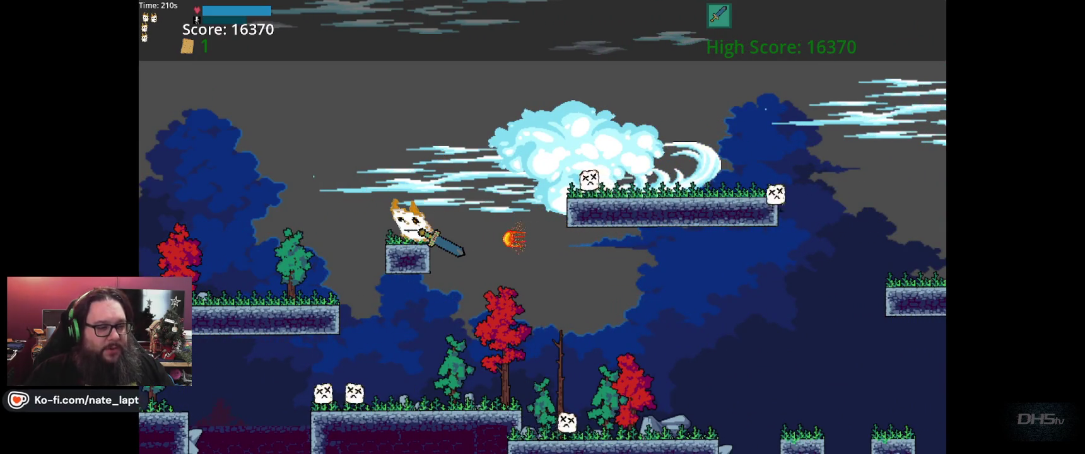
pyautogui.press('space')
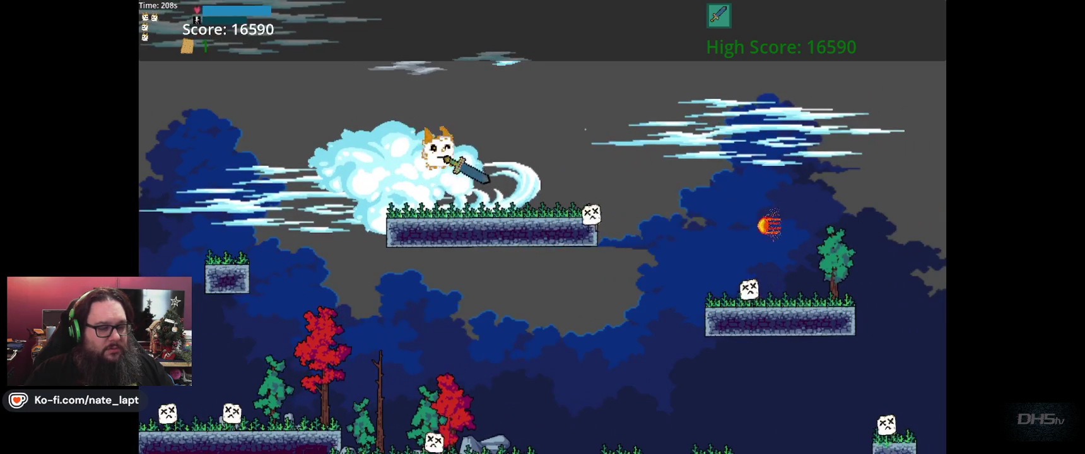
# Clear the remaining platforms and stone pillars to finish the forest level at score 19830.
pyautogui.press('space')
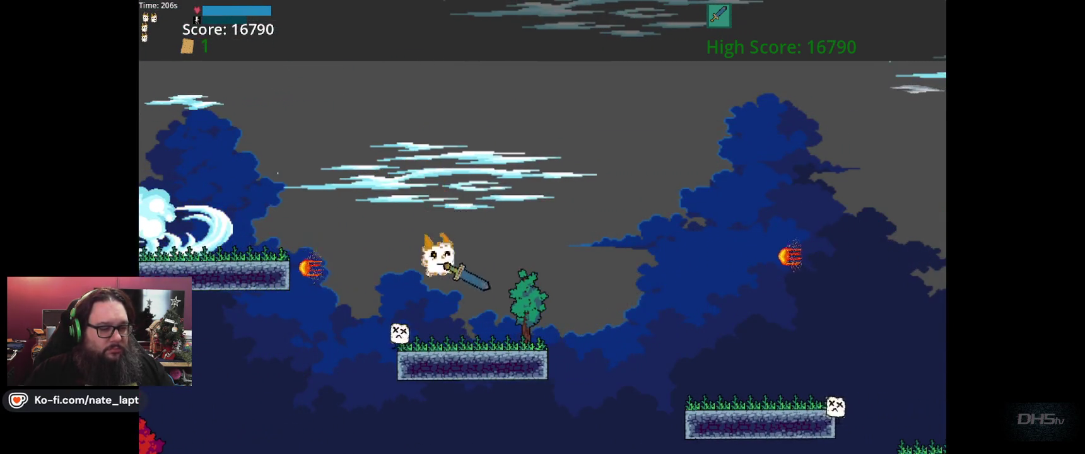
pyautogui.press('space')
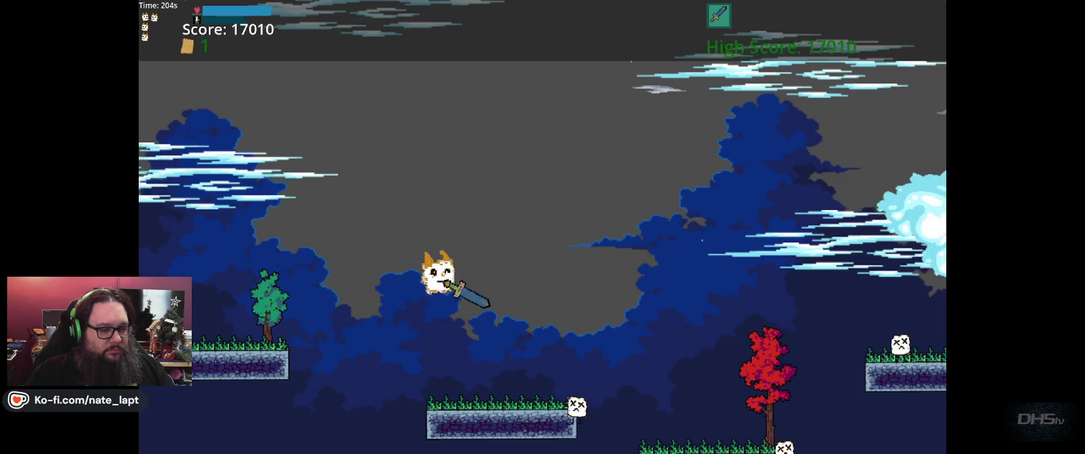
pyautogui.press('space')
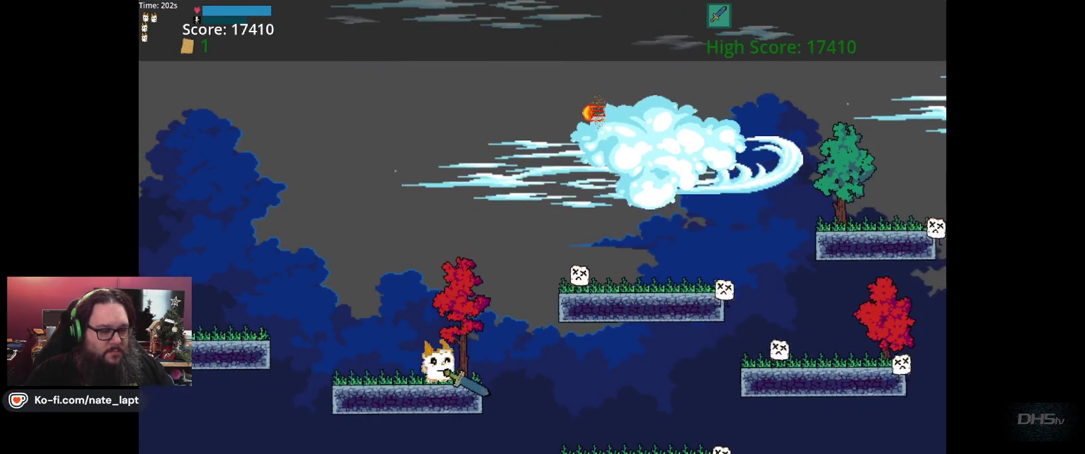
pyautogui.press('space')
pyautogui.press('space')
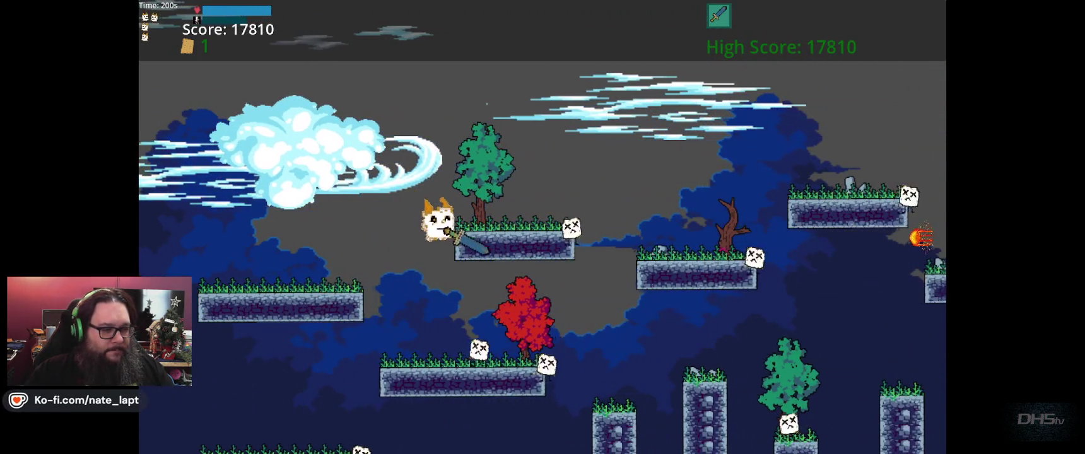
pyautogui.press('space')
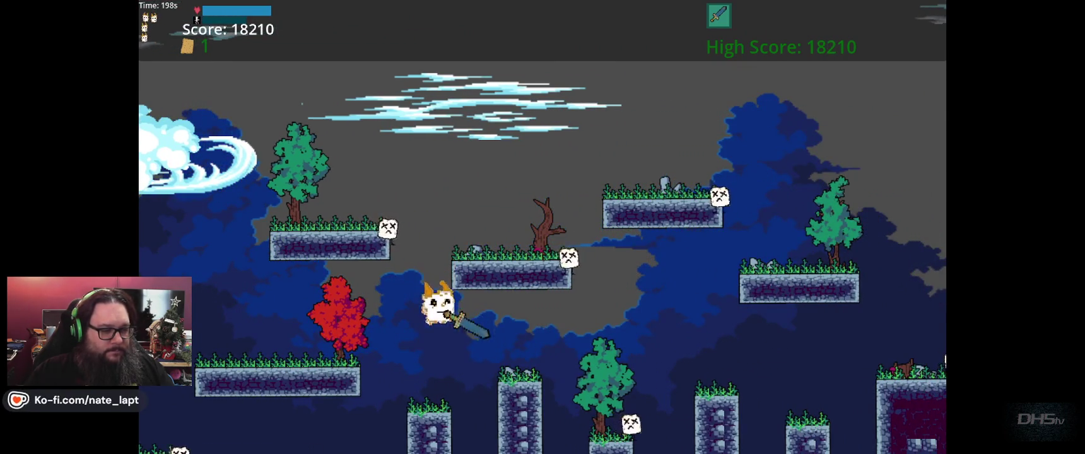
pyautogui.press('space')
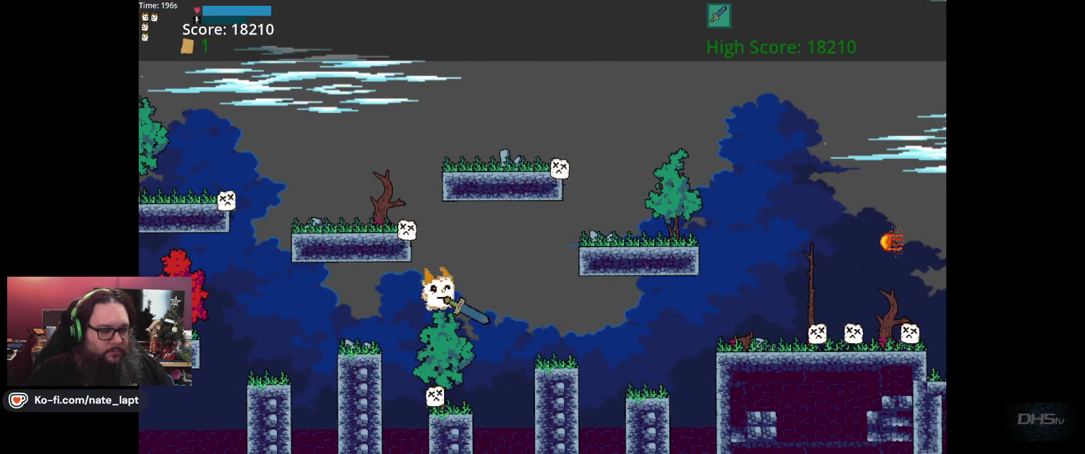
pyautogui.press('space')
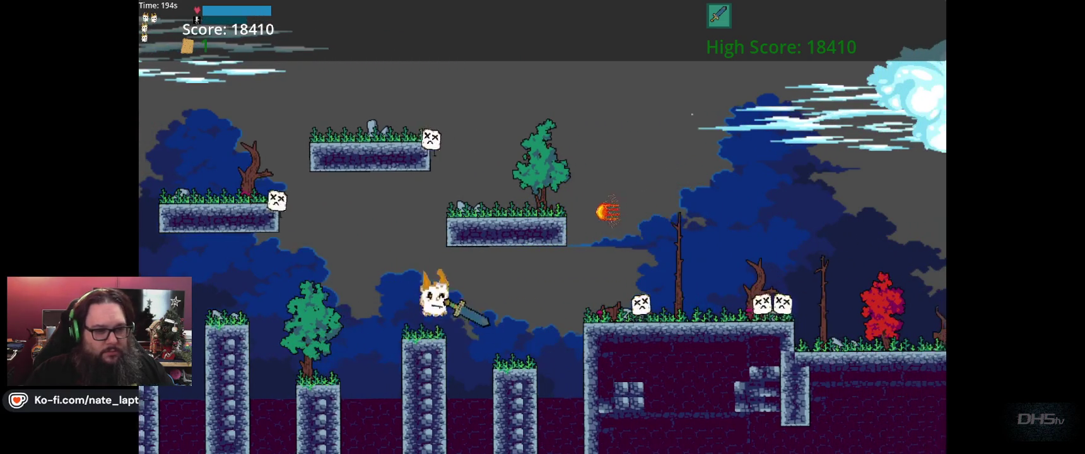
pyautogui.press('space')
pyautogui.press('space')
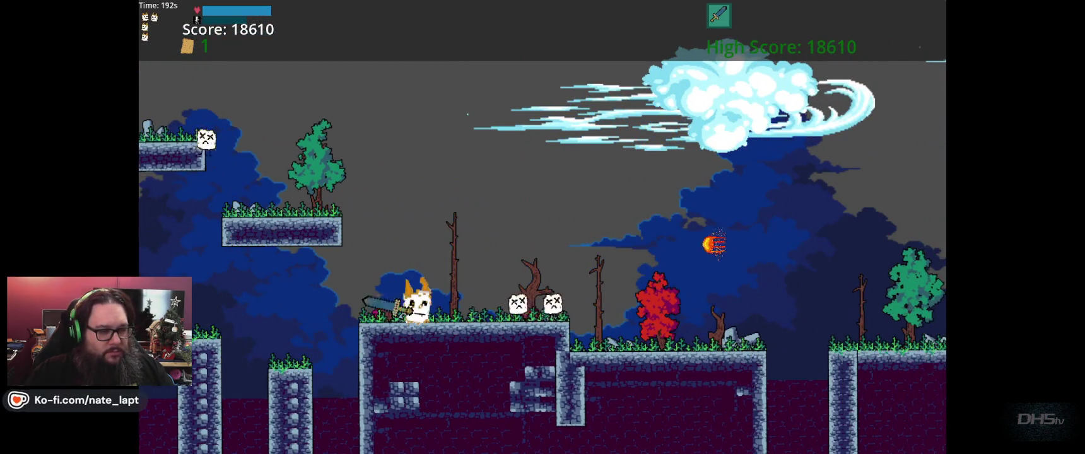
pyautogui.press('space')
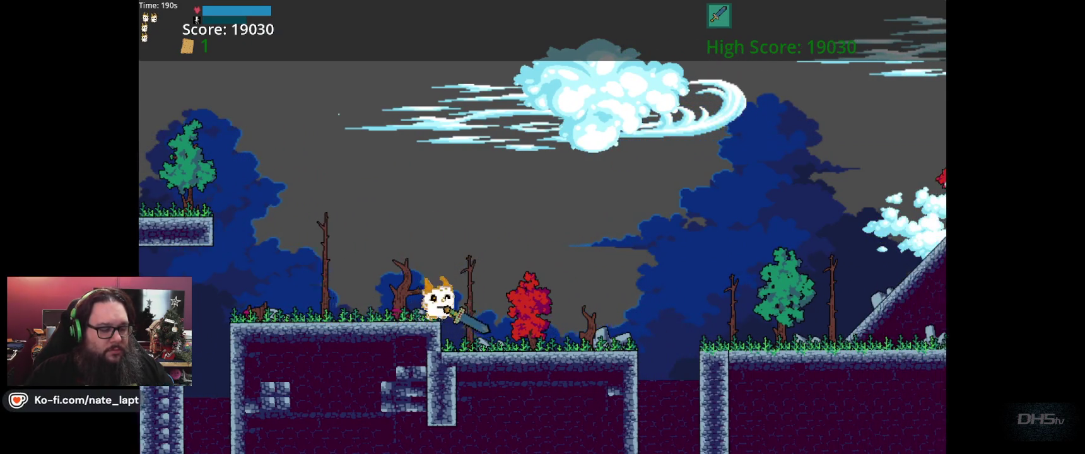
pyautogui.press('space')
pyautogui.press('space')
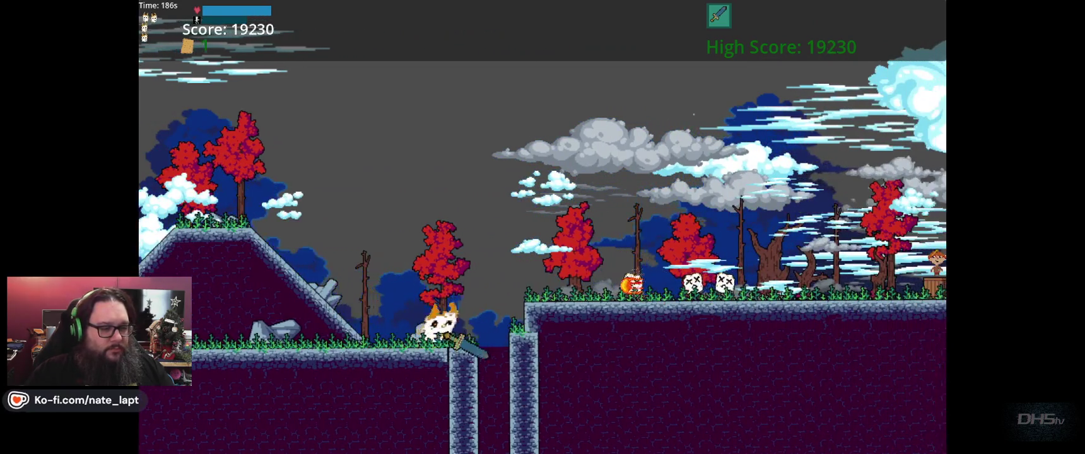
pyautogui.press('space')
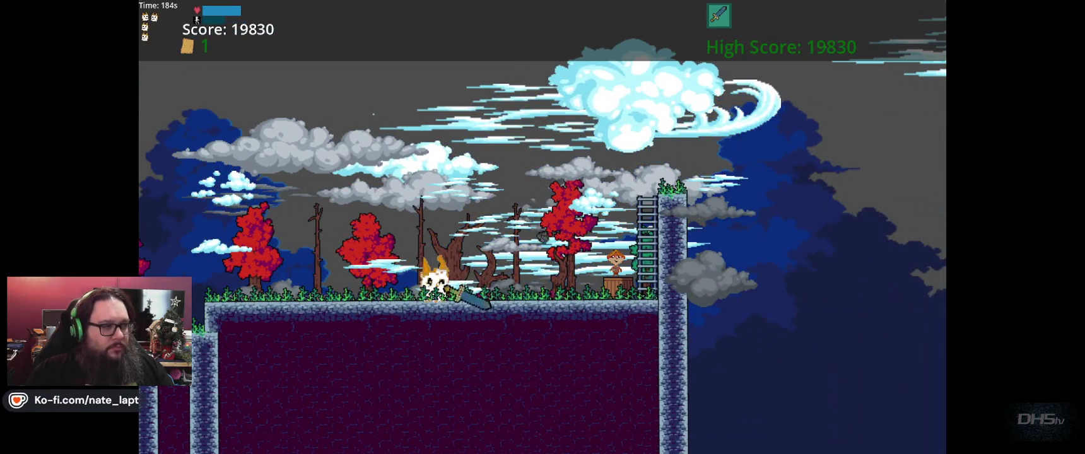
pyautogui.press('space')
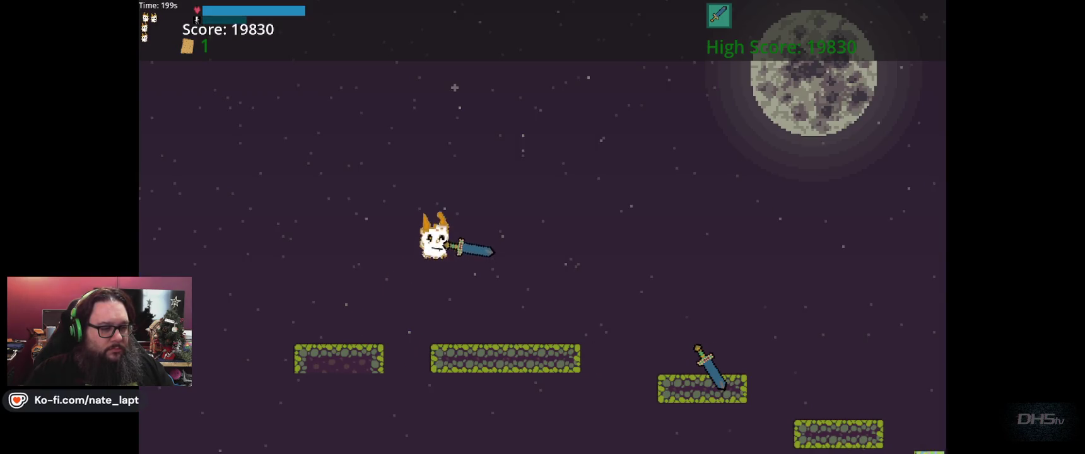
# Hop across the night blocks and platforms, jumping into the dragon to damage it.
pyautogui.press('space')
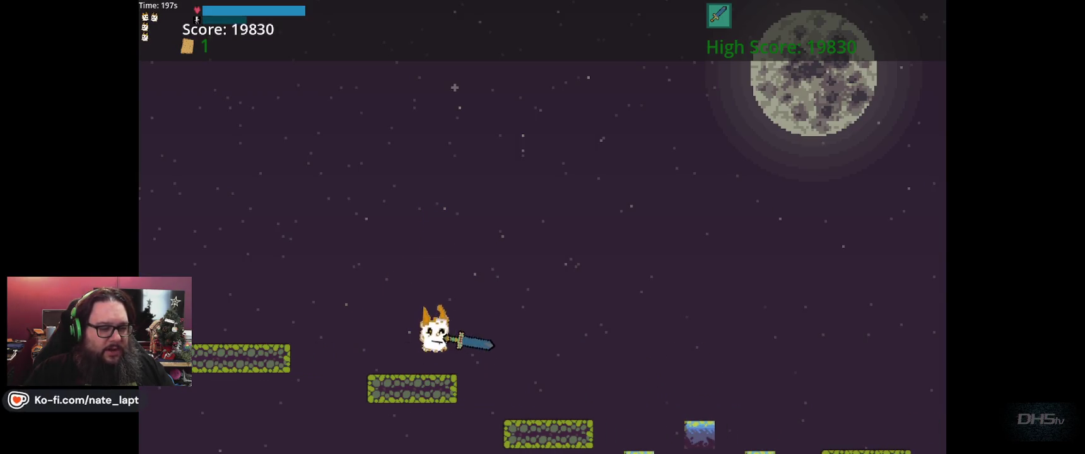
pyautogui.press('space')
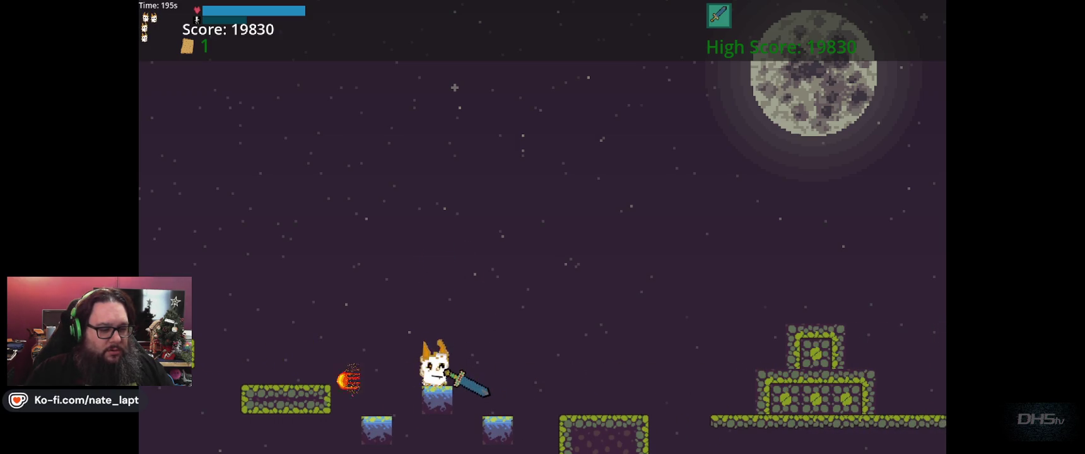
pyautogui.press('space')
pyautogui.press('space')
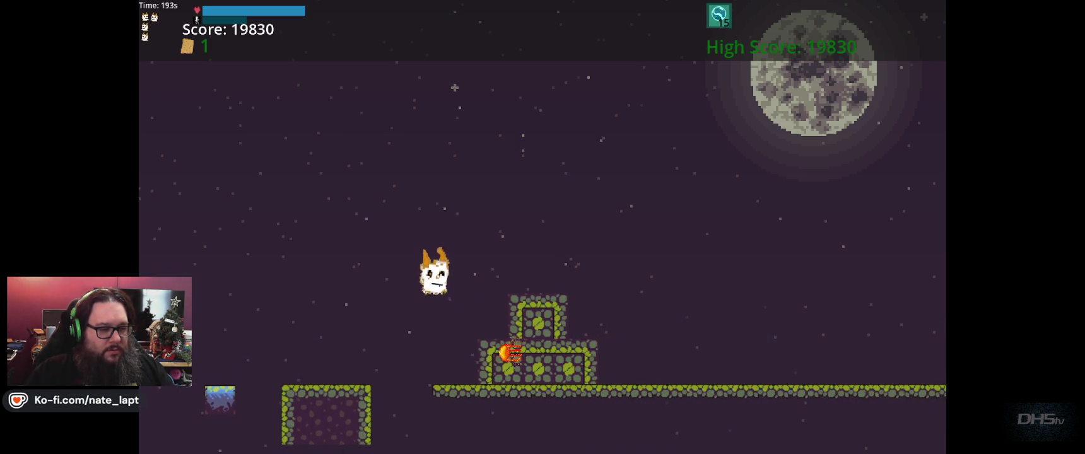
pyautogui.press('space')
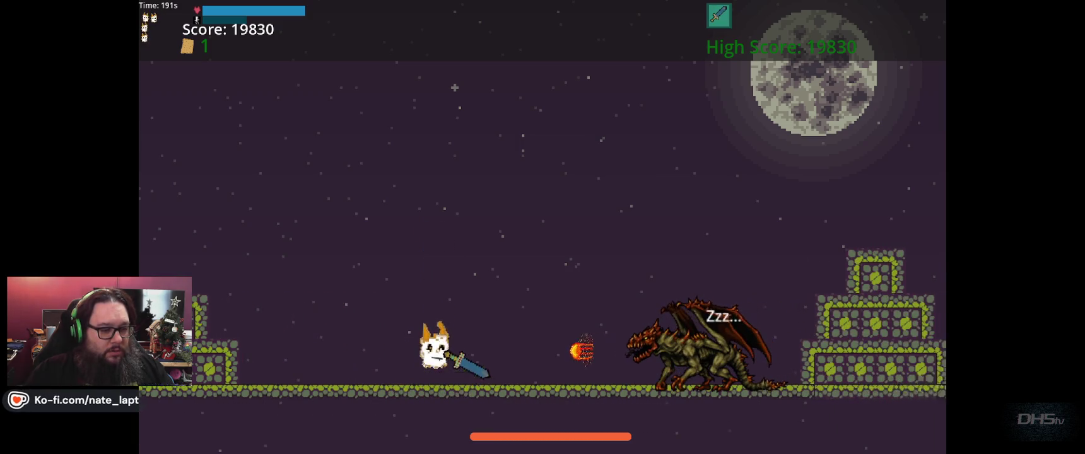
pyautogui.press('space')
pyautogui.press('space')
pyautogui.press('space')
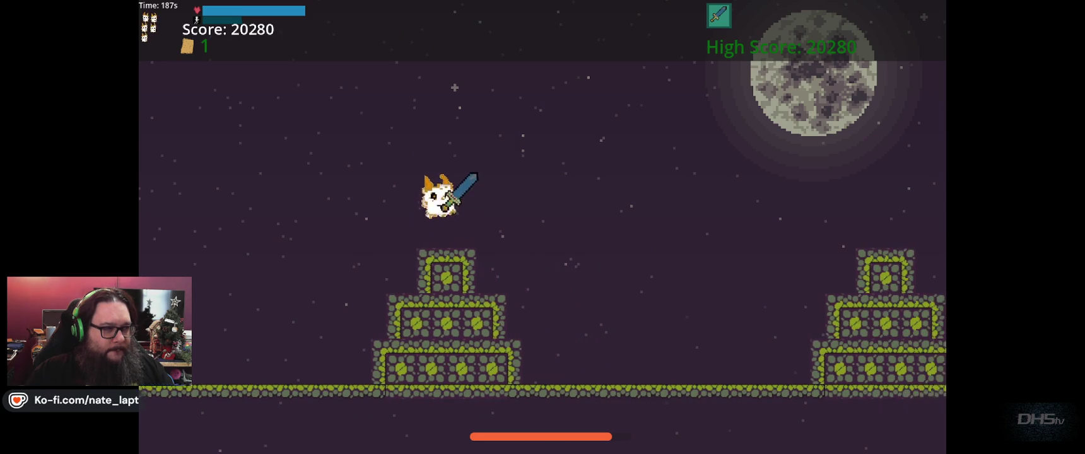
pyautogui.press('space')
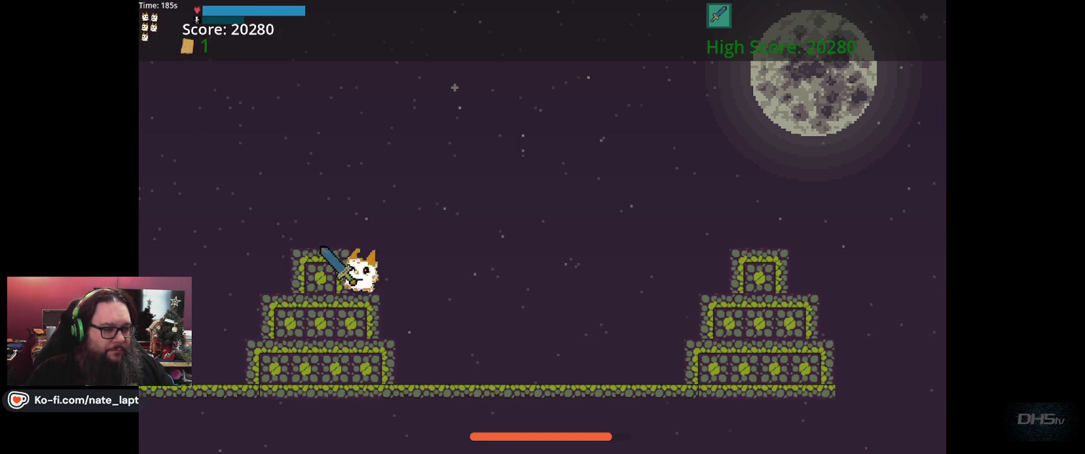
pyautogui.press('space')
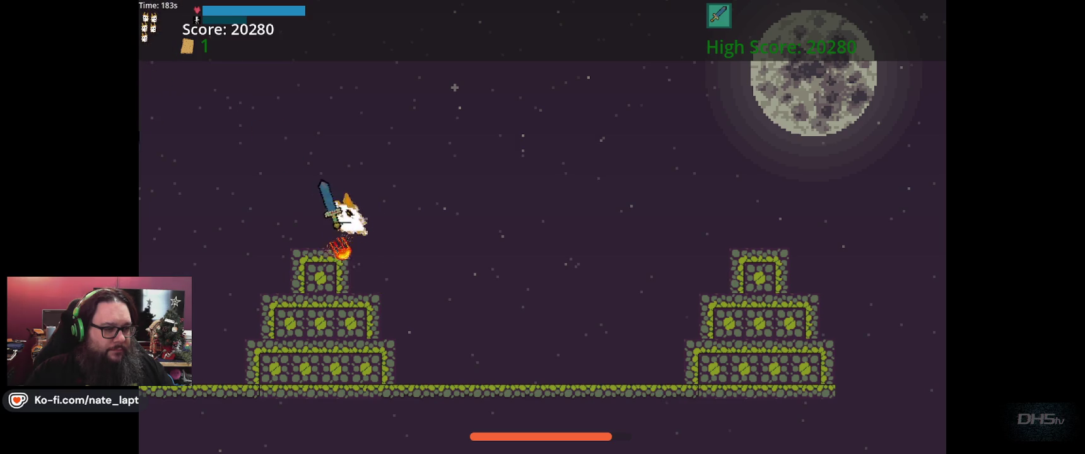
pyautogui.press('space')
pyautogui.press('space')
pyautogui.press('space')
# Leap between the block towers to keep fighting the dragon until the score reaches 20880.
pyautogui.press('space')
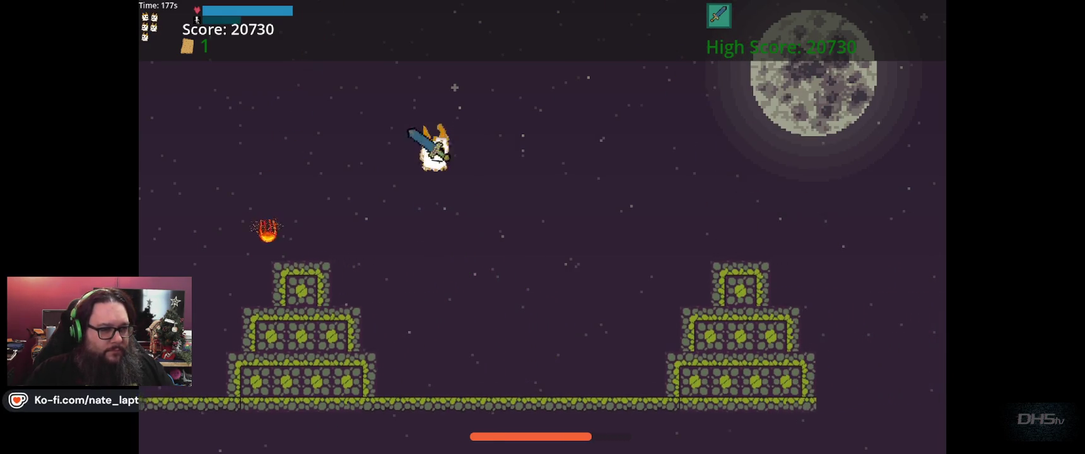
pyautogui.press('space')
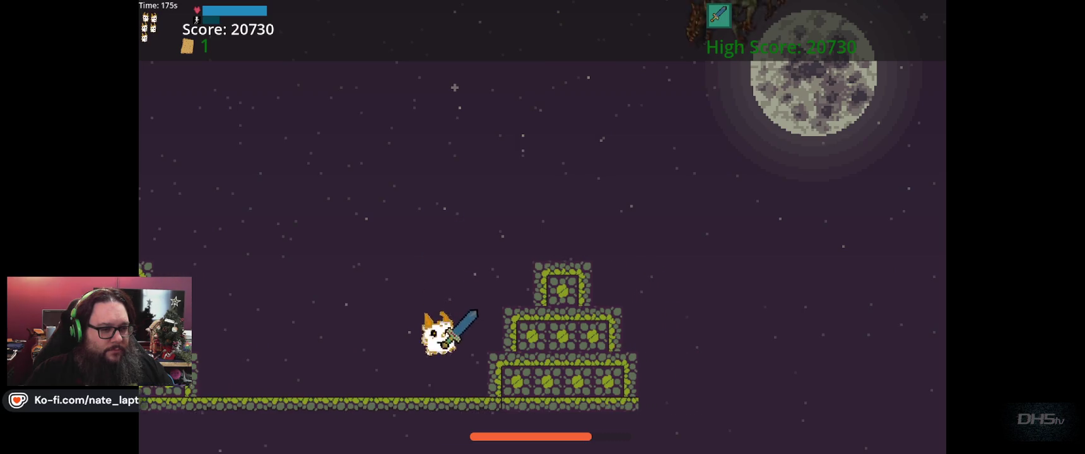
pyautogui.press('space')
pyautogui.press('space')
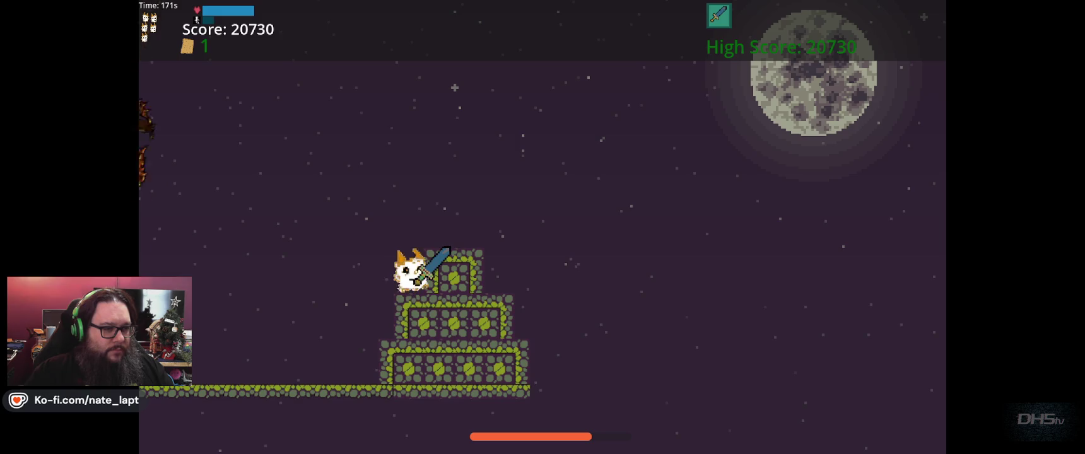
pyautogui.press('space')
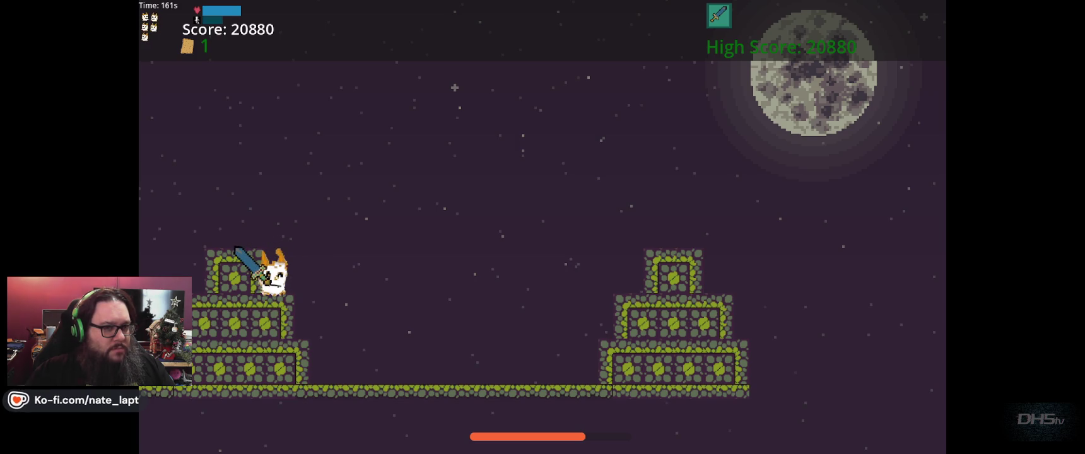
pyautogui.press('space')
pyautogui.press('space')
pyautogui.press('space')
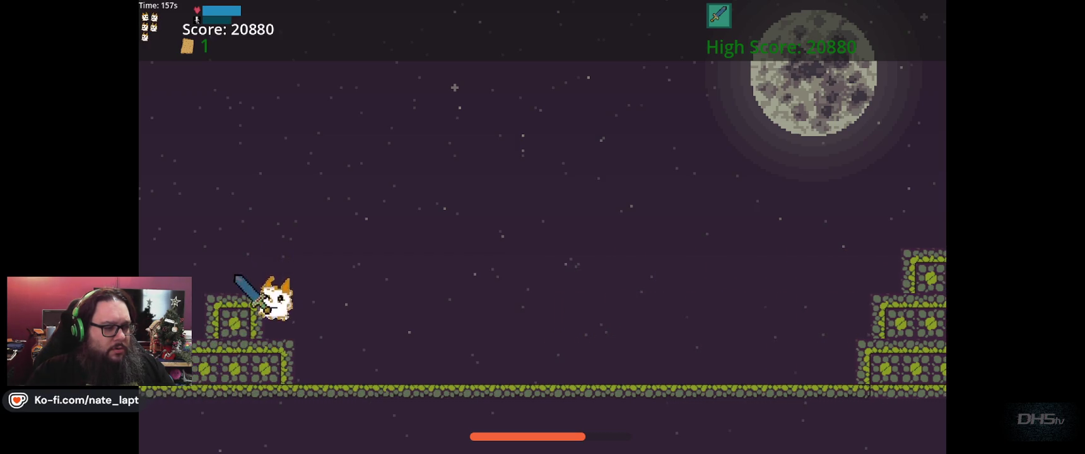
pyautogui.press('space')
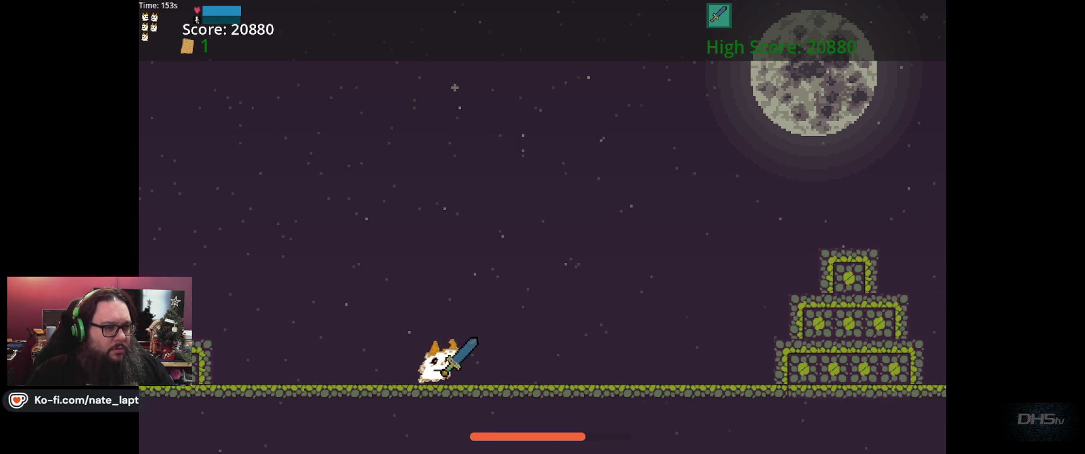
pyautogui.press('space')
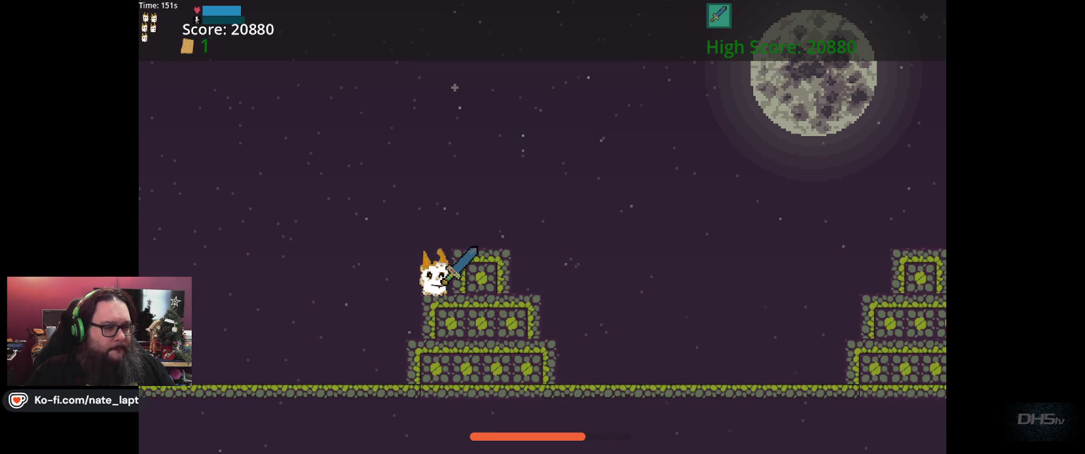
pyautogui.press('space')
pyautogui.press('space')
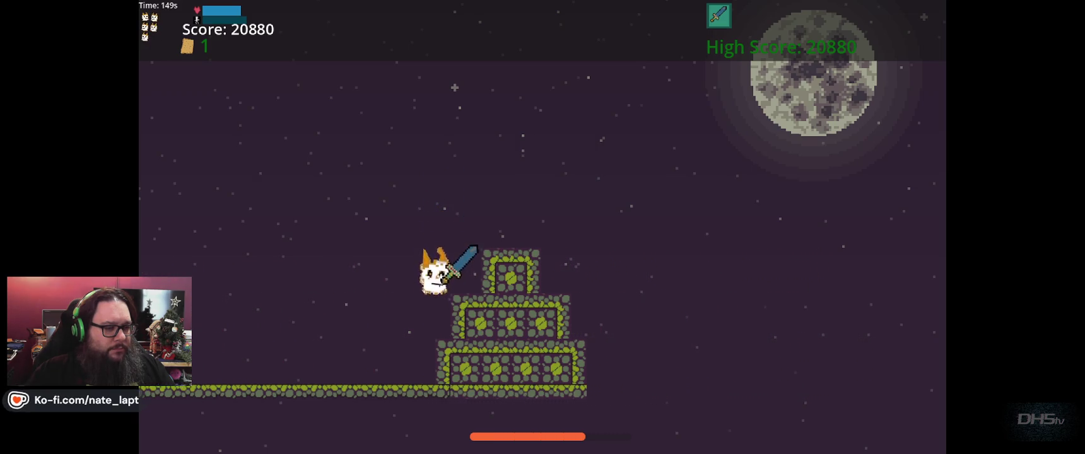
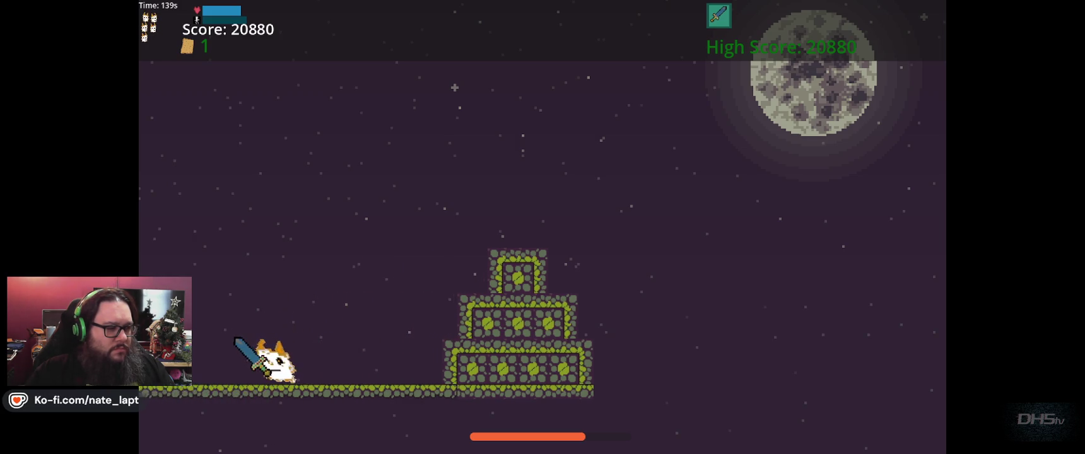
# Jump the cat onto and off the next stone tower, then clear the gap.
pyautogui.press('space')
pyautogui.press('space')
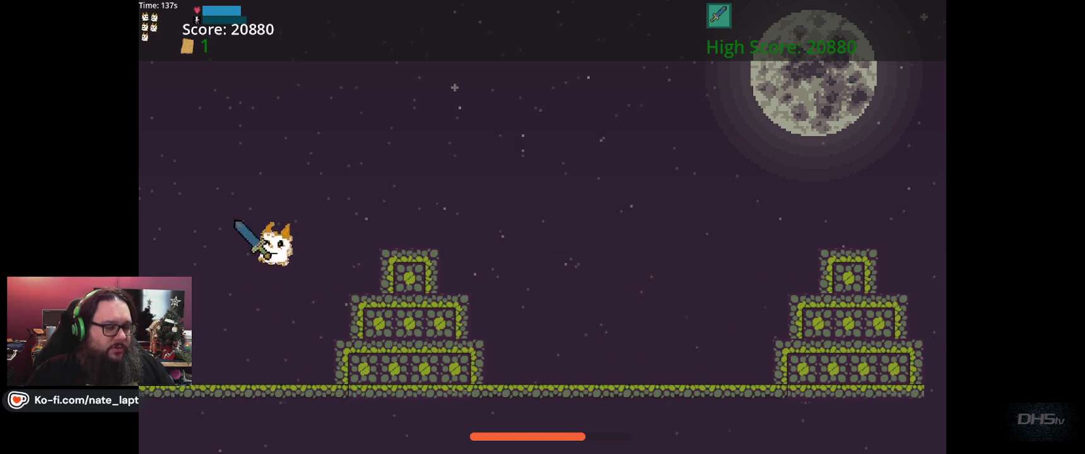
pyautogui.press('space')
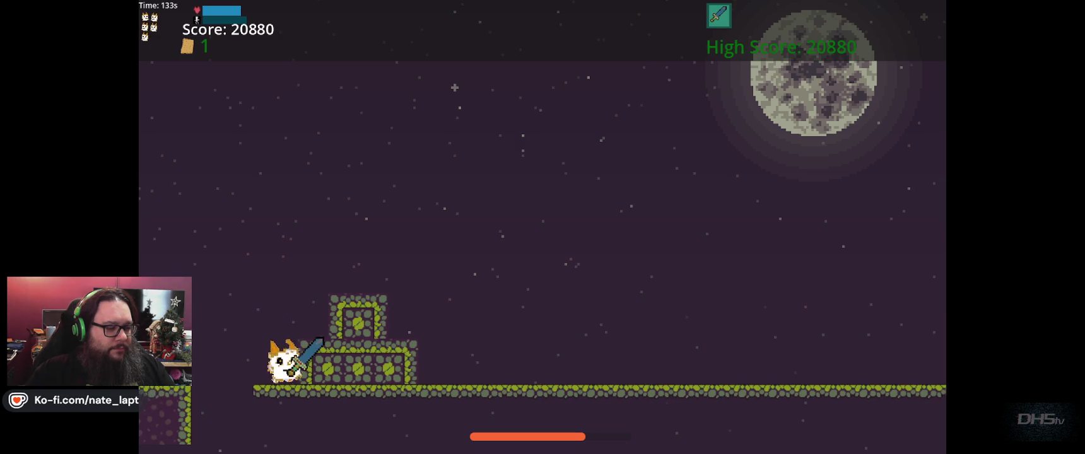
pyautogui.press('space')
pyautogui.press('space')
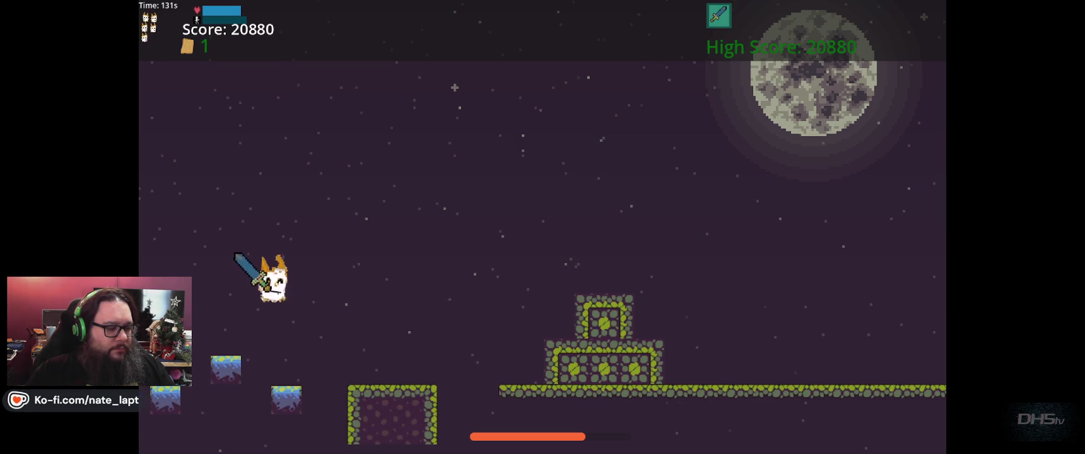
pyautogui.press('space')
# Hop across the mossy platforms and onto the stone block stacks.
pyautogui.press('space')
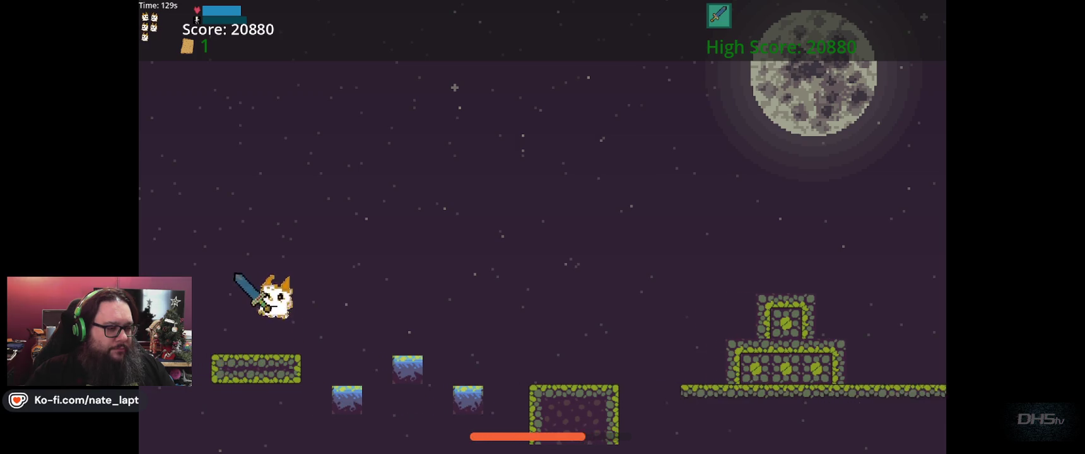
pyautogui.press('space')
pyautogui.press('space')
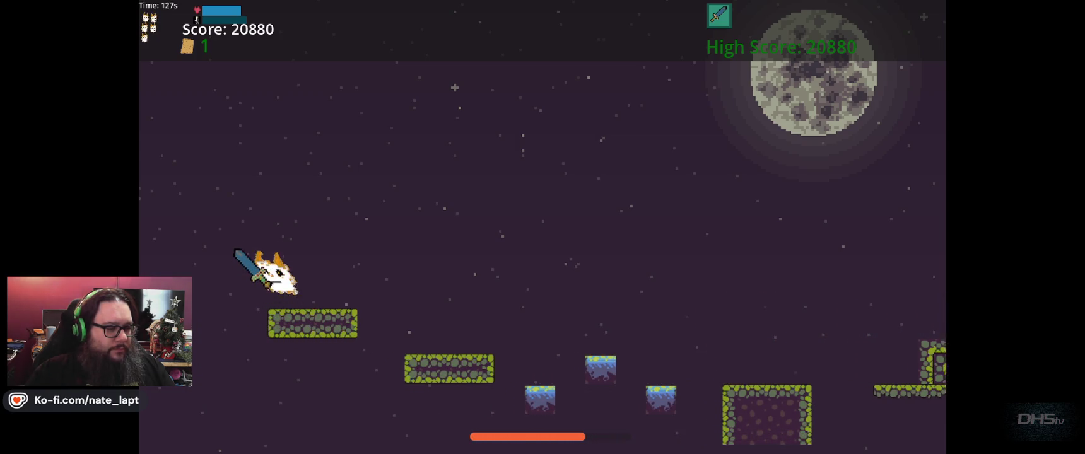
pyautogui.press('space')
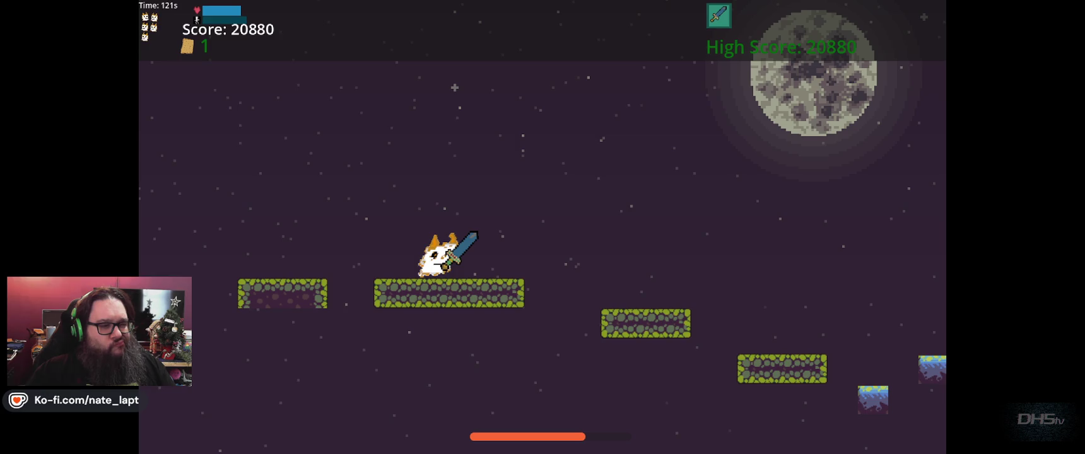
pyautogui.press('space')
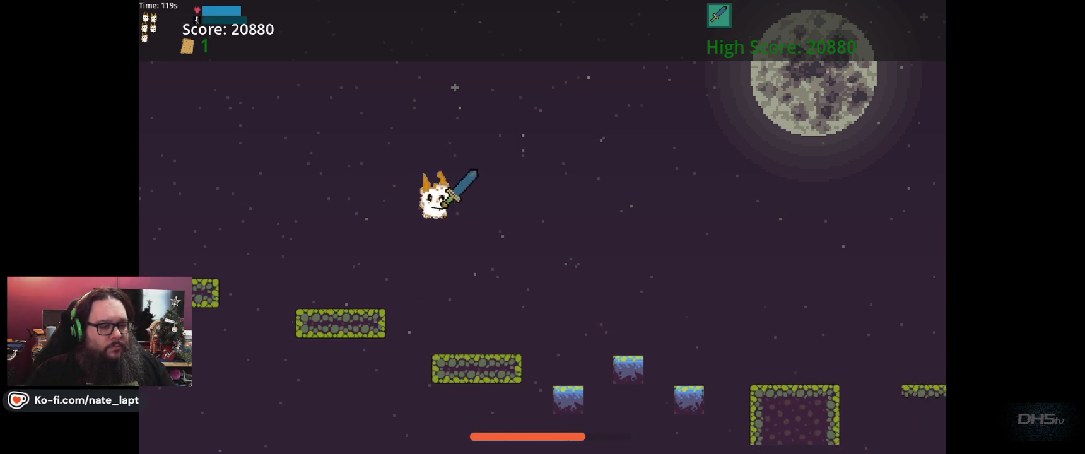
pyautogui.press('space')
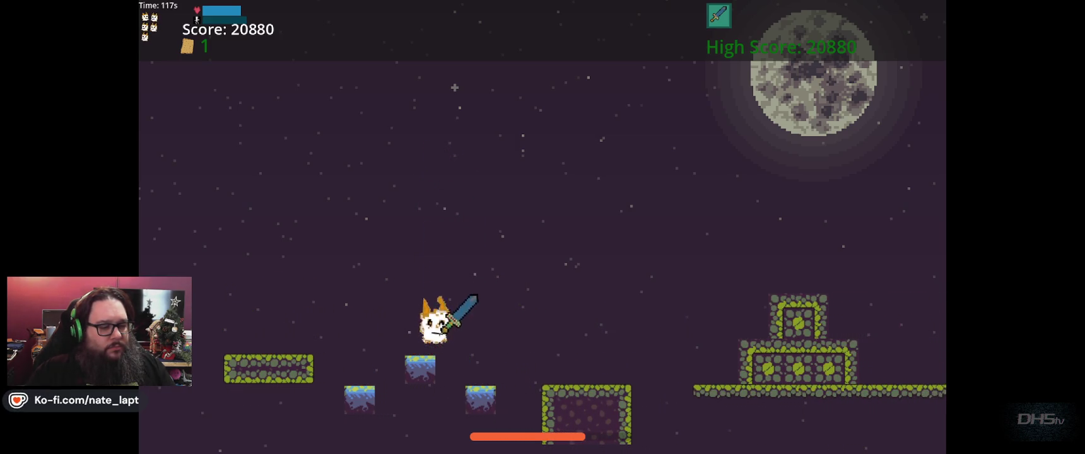
pyautogui.press('space')
pyautogui.press('space')
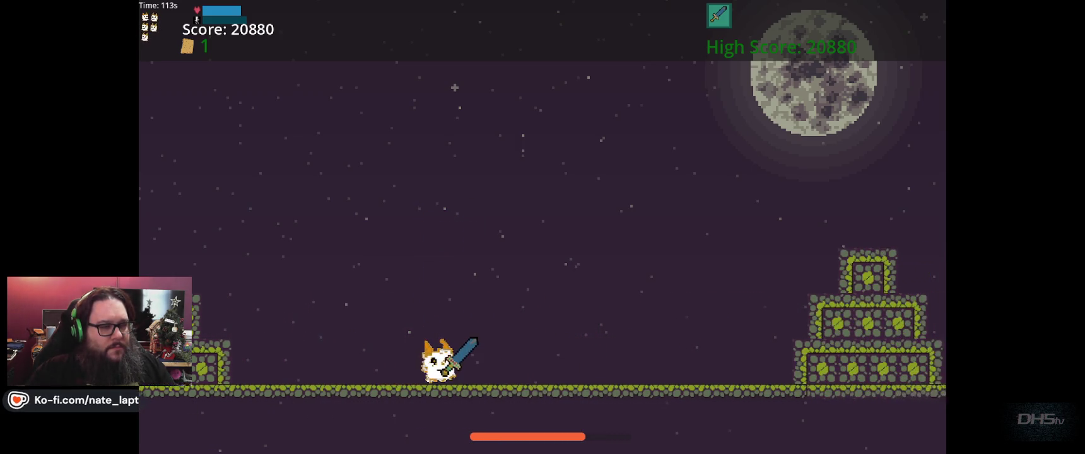
pyautogui.press('space')
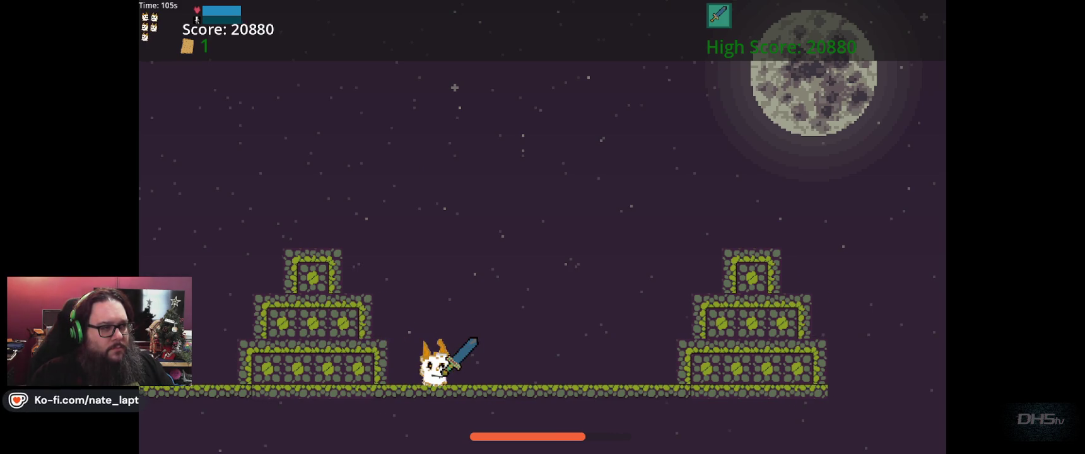
# Jump between the stone stacks to slash the dragon with the sword several times.
pyautogui.press('space')
pyautogui.press('space')
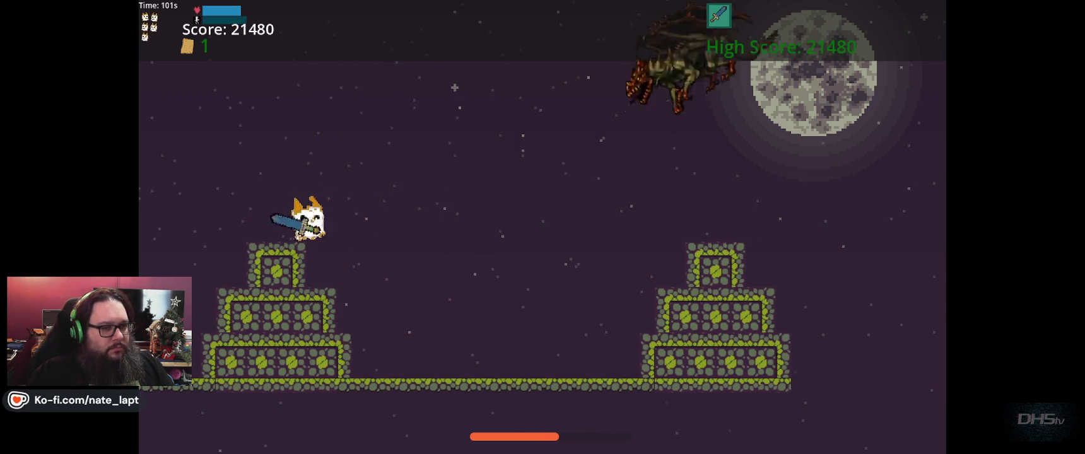
pyautogui.press('space')
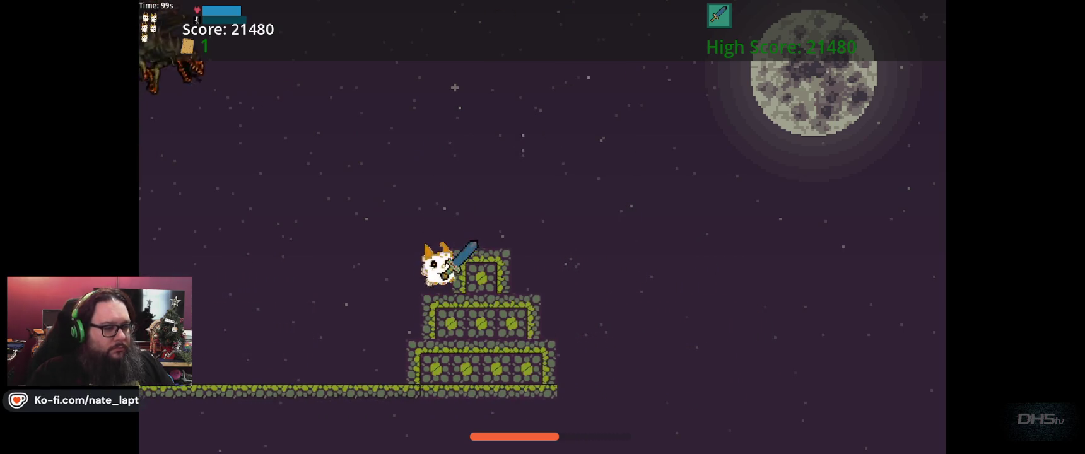
pyautogui.press('space')
pyautogui.press('space')
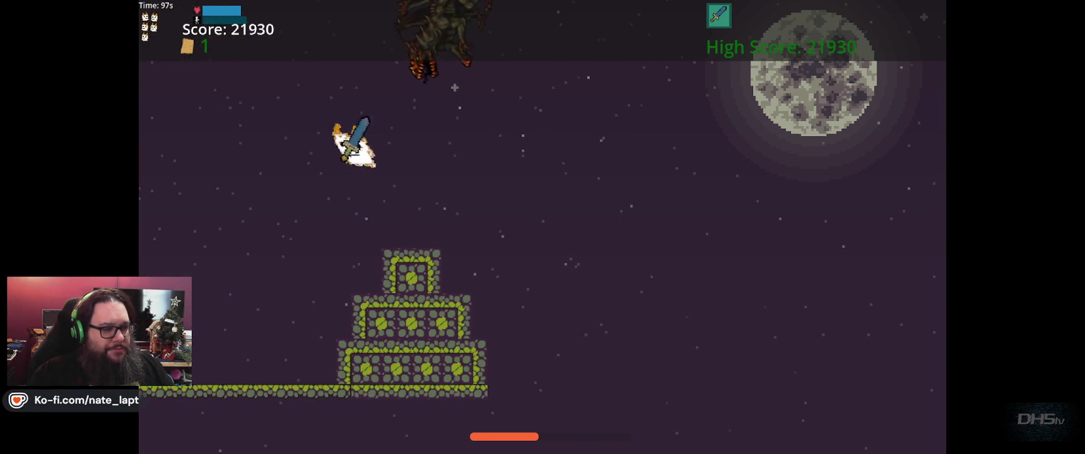
pyautogui.press('space')
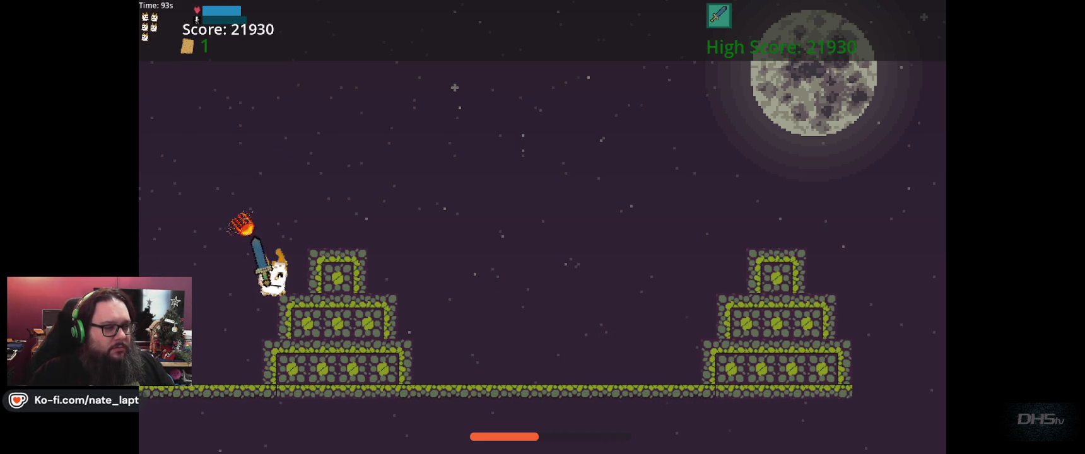
pyautogui.press('space')
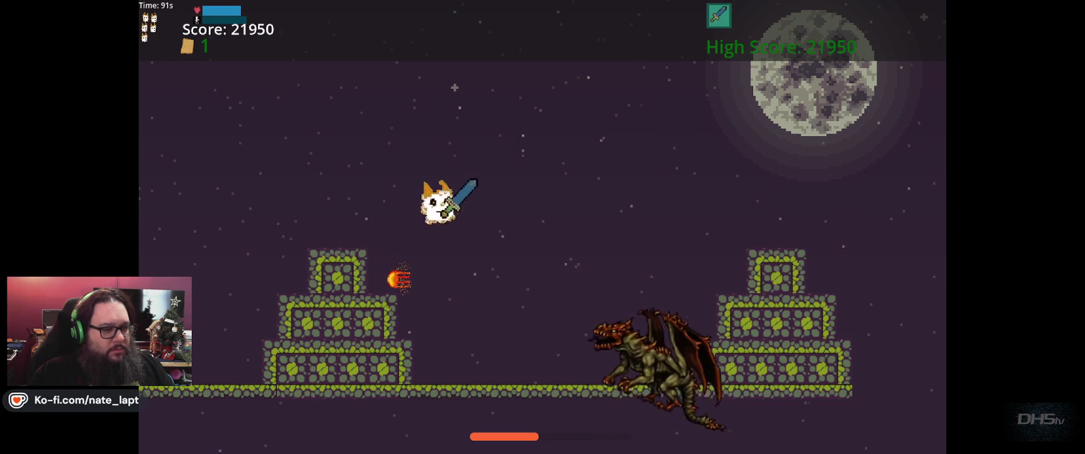
pyautogui.press('space')
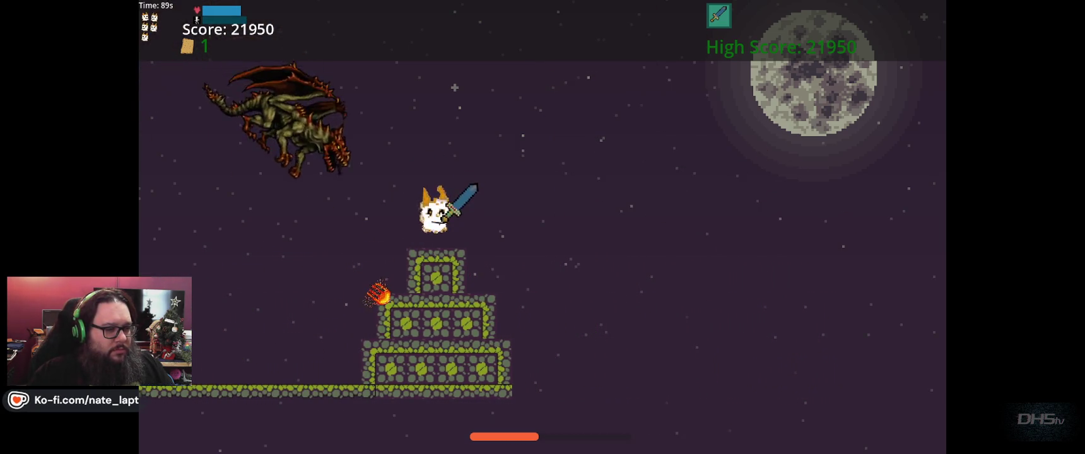
# Land on the left stone stack, then turn the cat left and walk off it.
pyautogui.press('space')
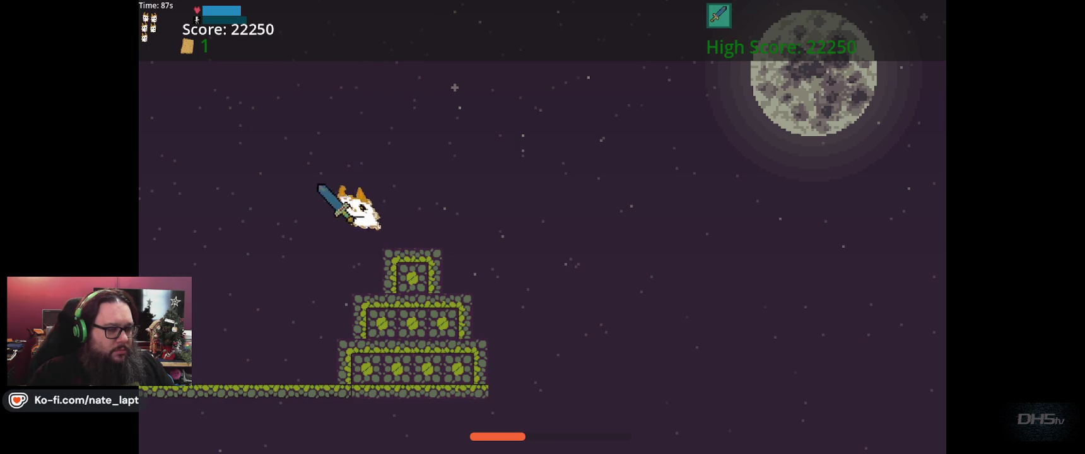
pyautogui.press('space')
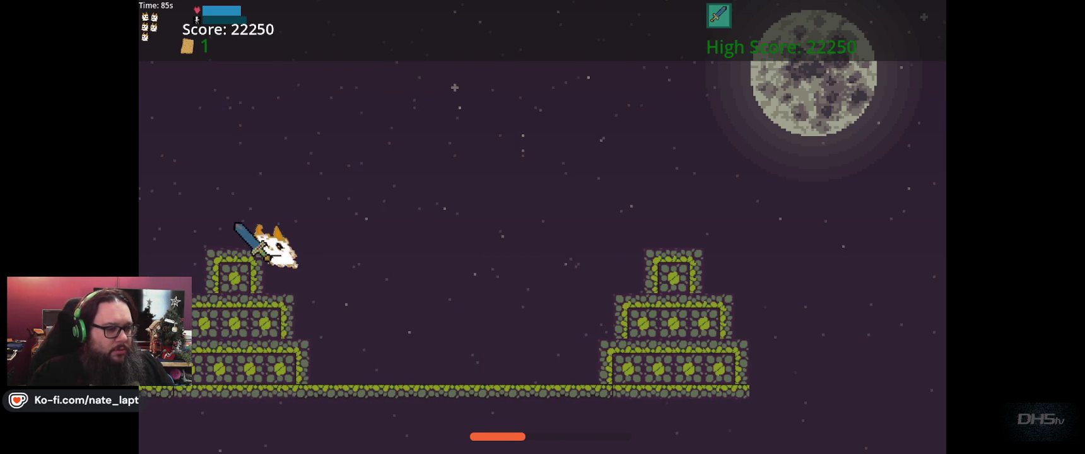
pyautogui.press('Left')
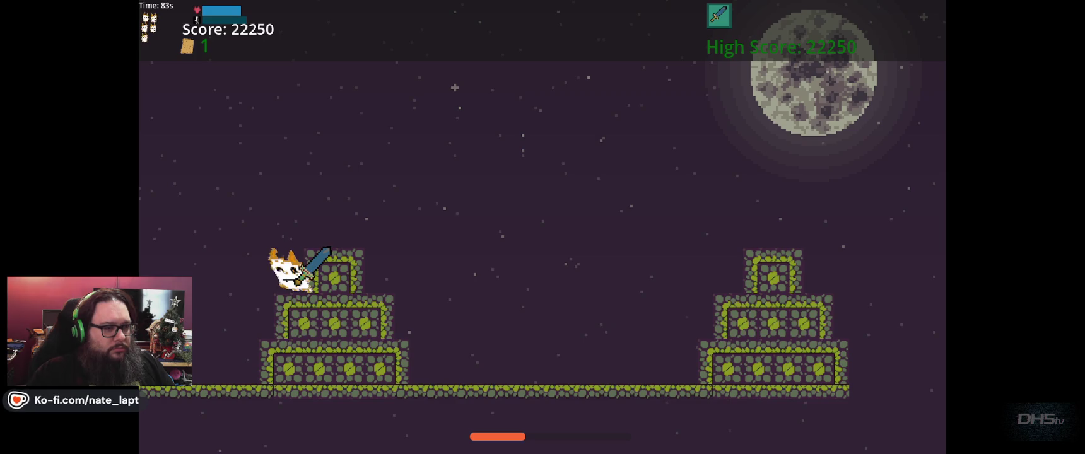
pyautogui.press('Left')
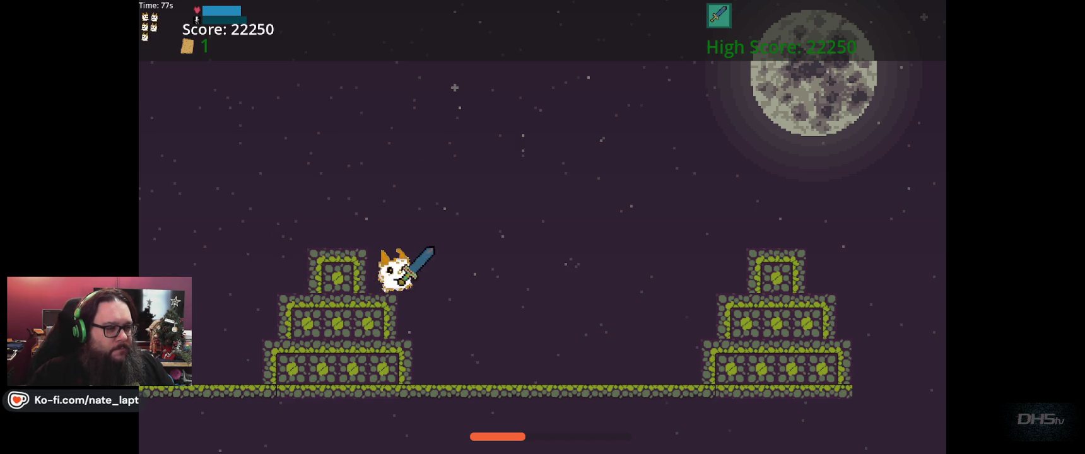
# Run and jump along the ground, then hop up beside the first stone pyramid.
pyautogui.press('Right')
pyautogui.press('Up')
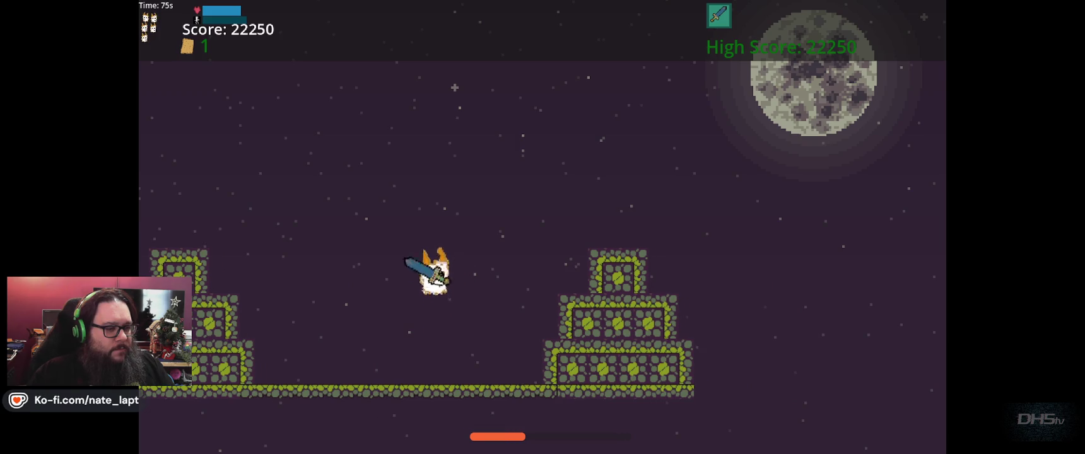
pyautogui.press('Up')
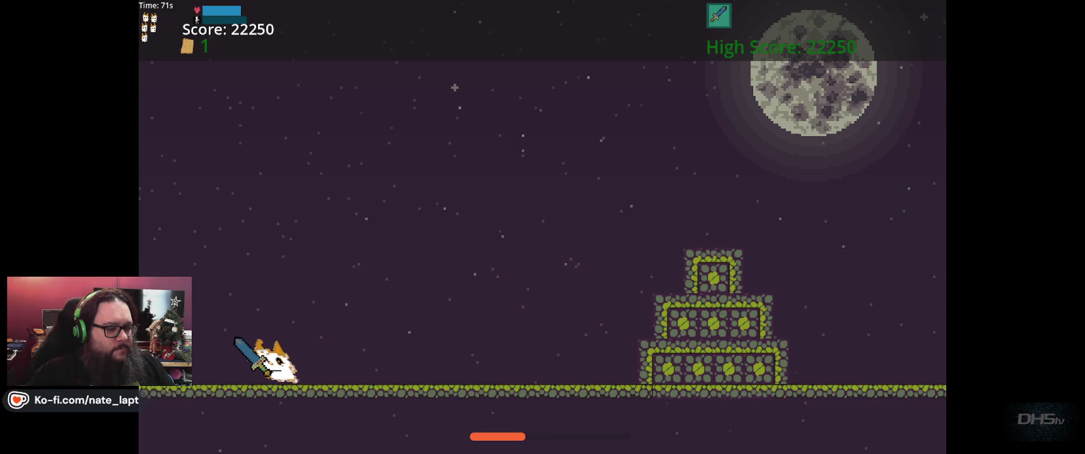
pyautogui.press('Left')
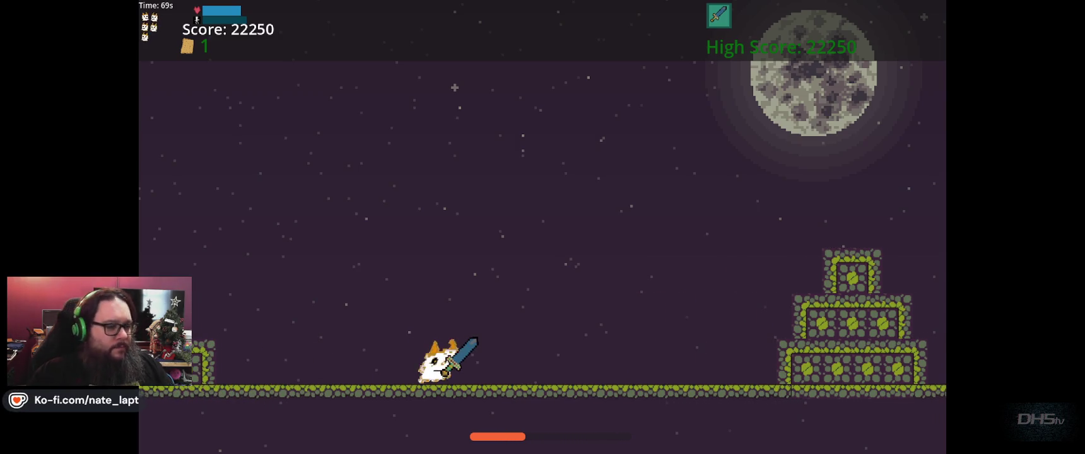
pyautogui.press('Left')
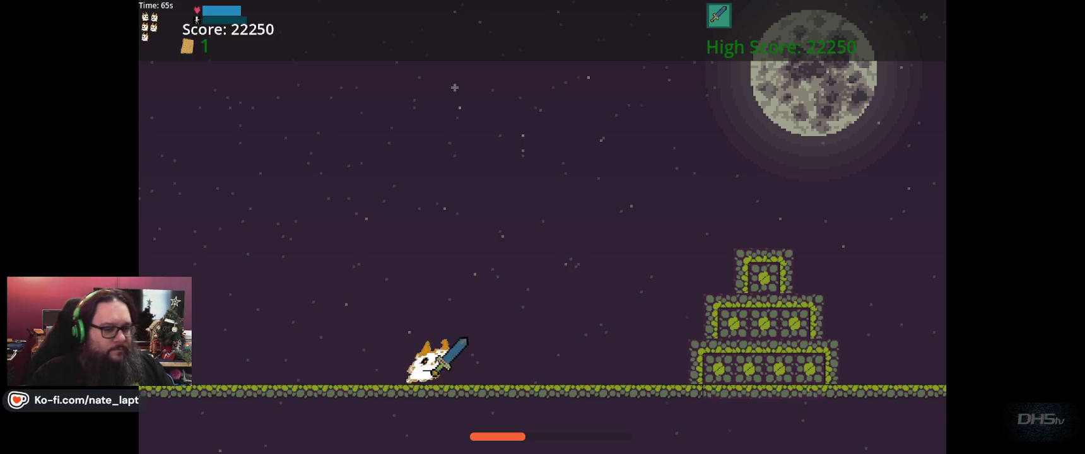
pyautogui.press('Up')
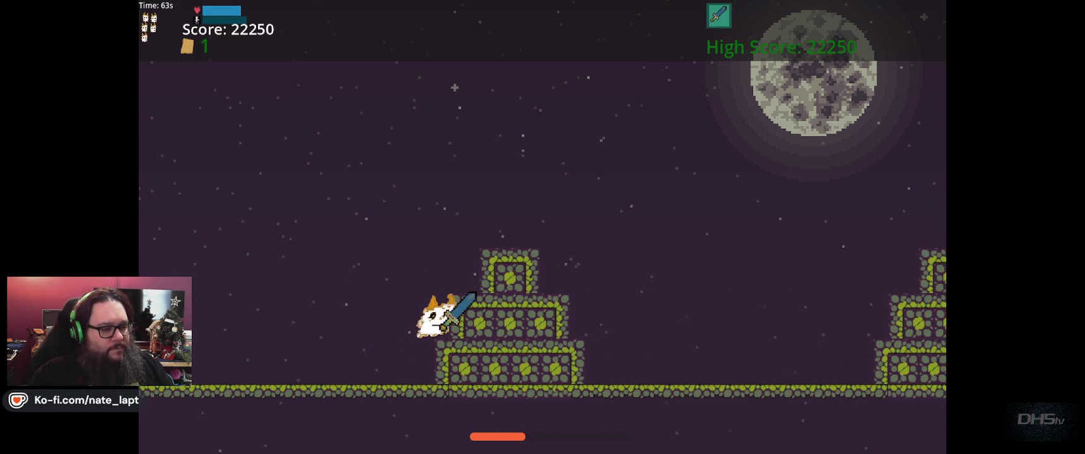
pyautogui.press('Up')
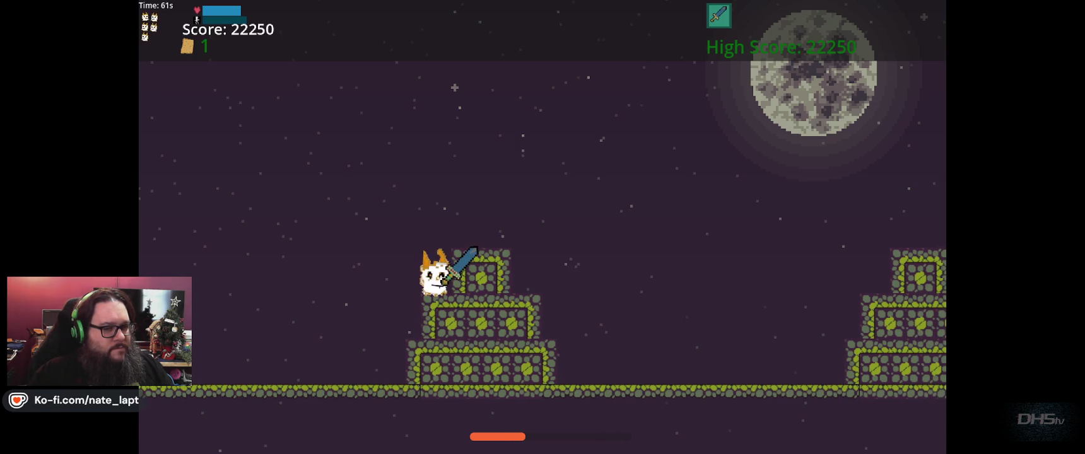
# Jump onto the pyramid top, leap down, and climb onto the next pyramid.
pyautogui.press('Left')
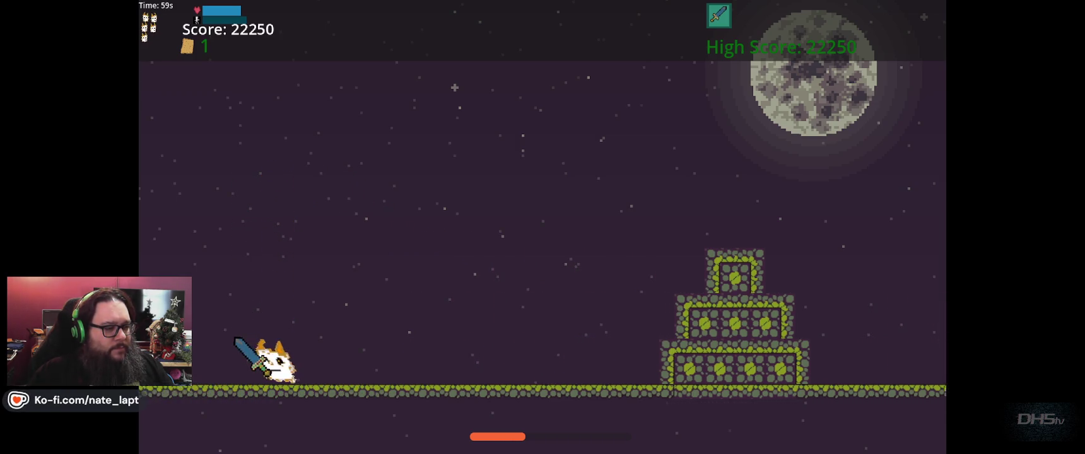
pyautogui.press('Right')
pyautogui.press('Up')
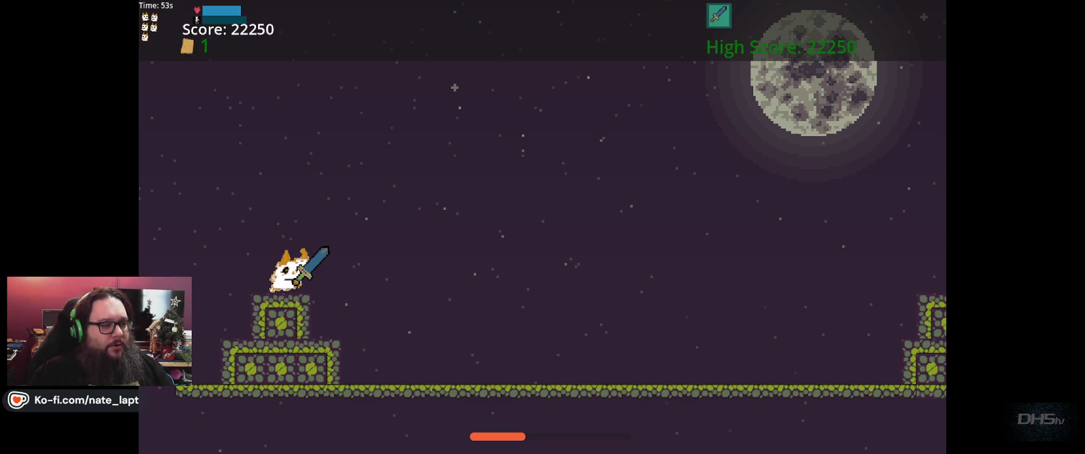
pyautogui.press('Right')
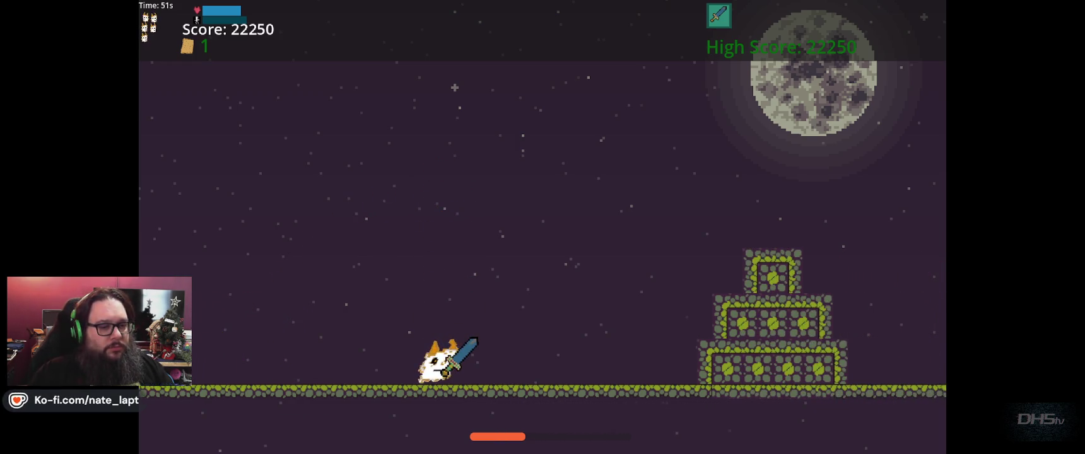
pyautogui.press('Up')
pyautogui.press('Up')
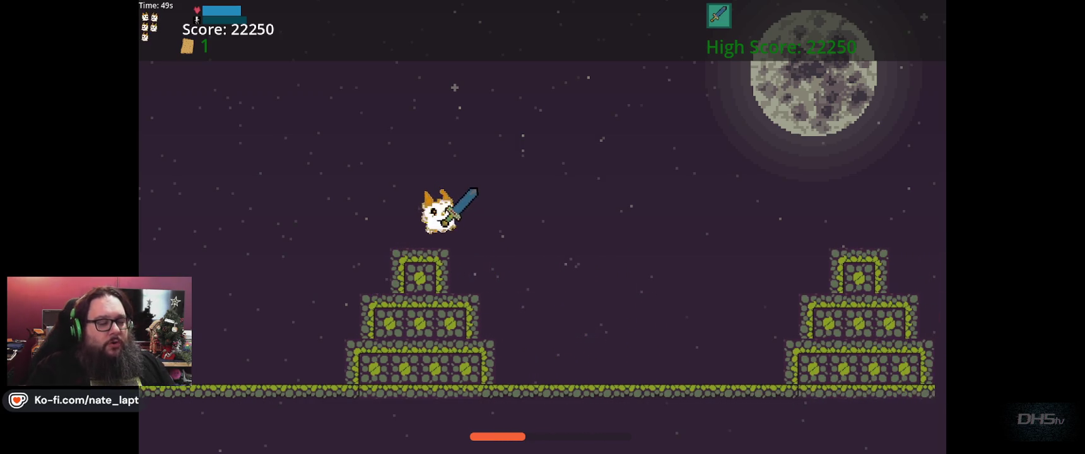
pyautogui.press('Up')
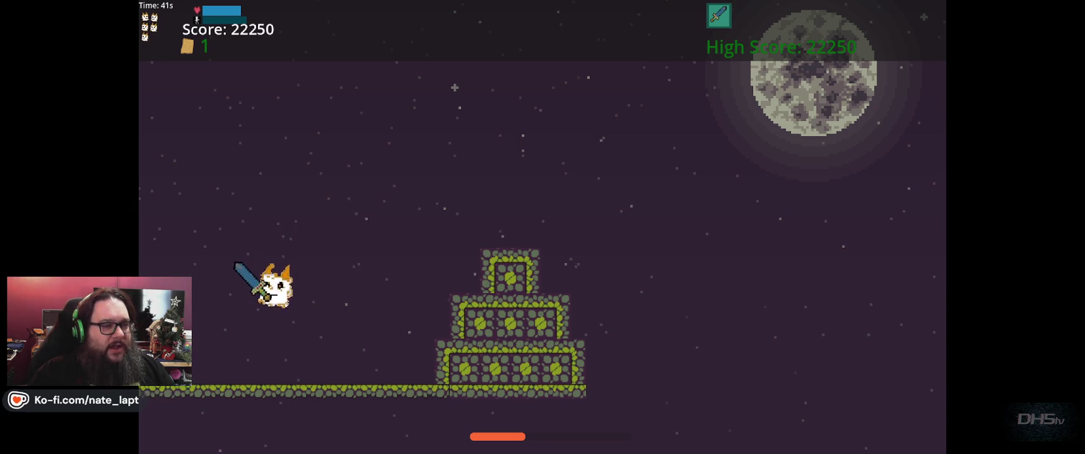
pyautogui.press('Up')
pyautogui.press('Up')
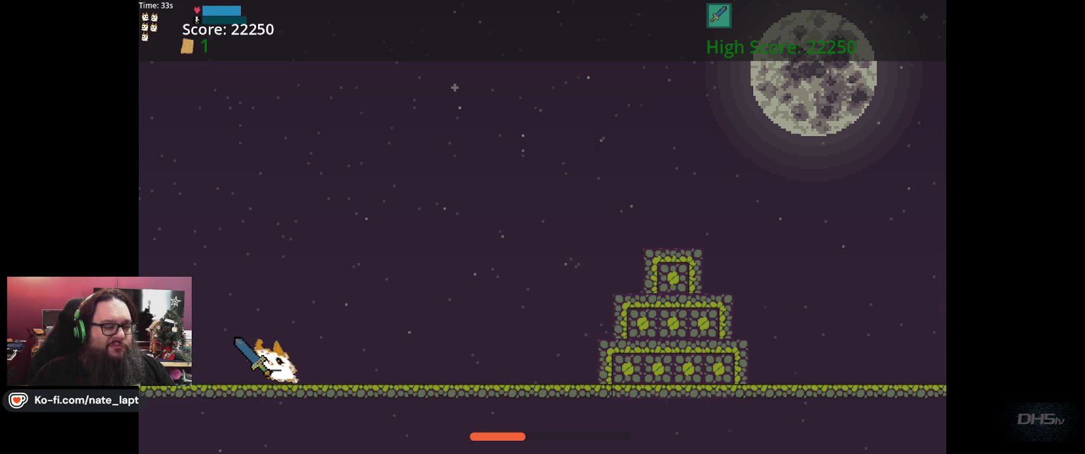
# Leap over the incoming pyramids until the dragon appears near the moon.
pyautogui.press('Up')
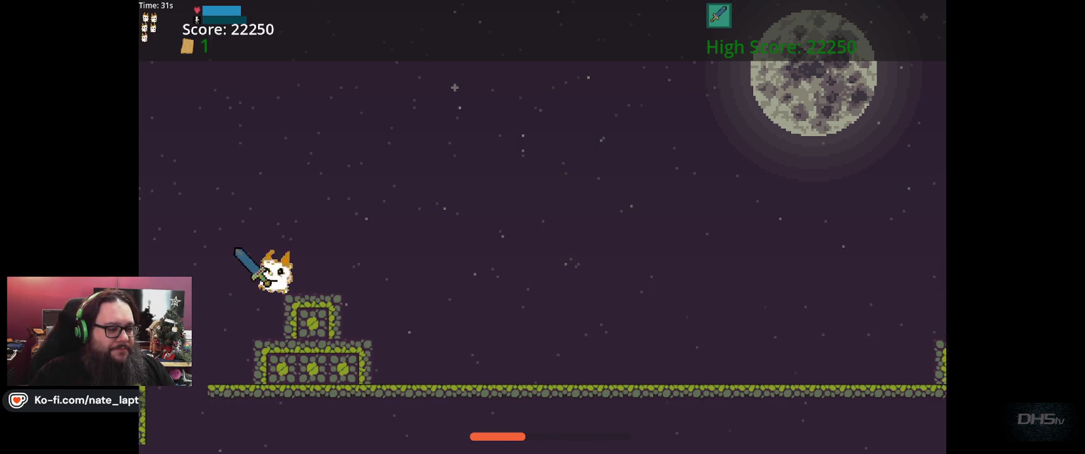
pyautogui.press('Left')
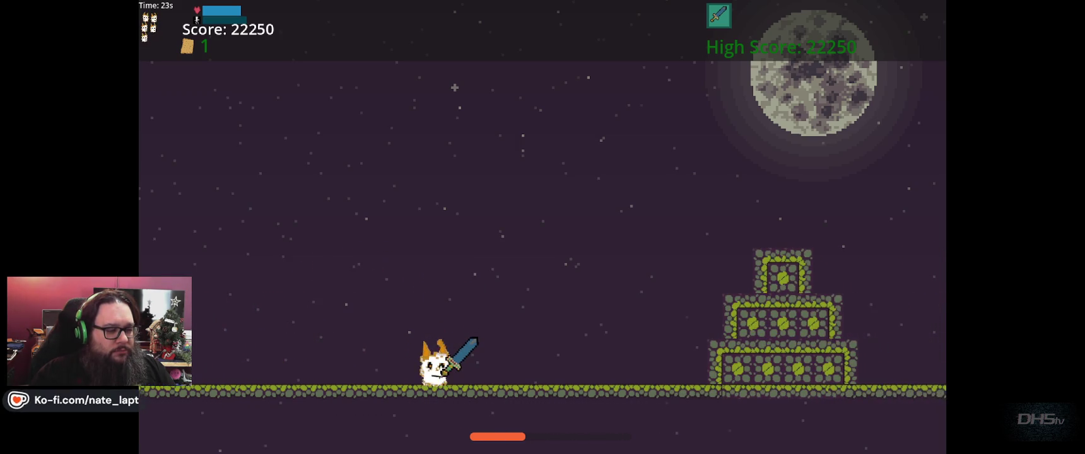
pyautogui.press('Up')
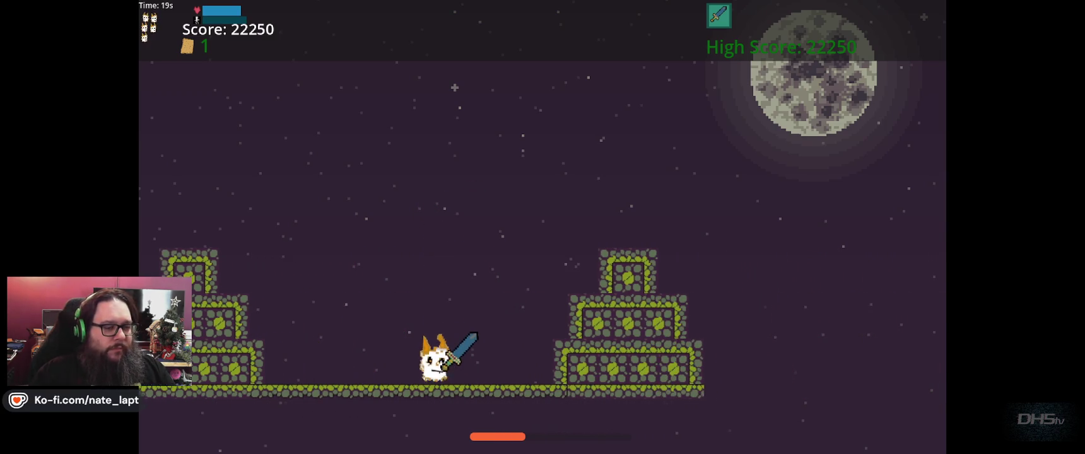
pyautogui.press('Up')
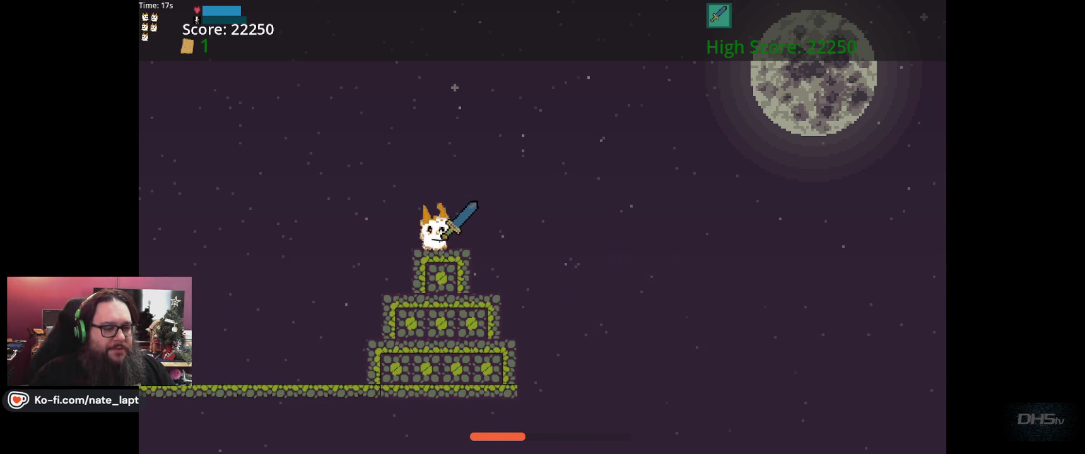
pyautogui.press('Left')
pyautogui.press('Up')
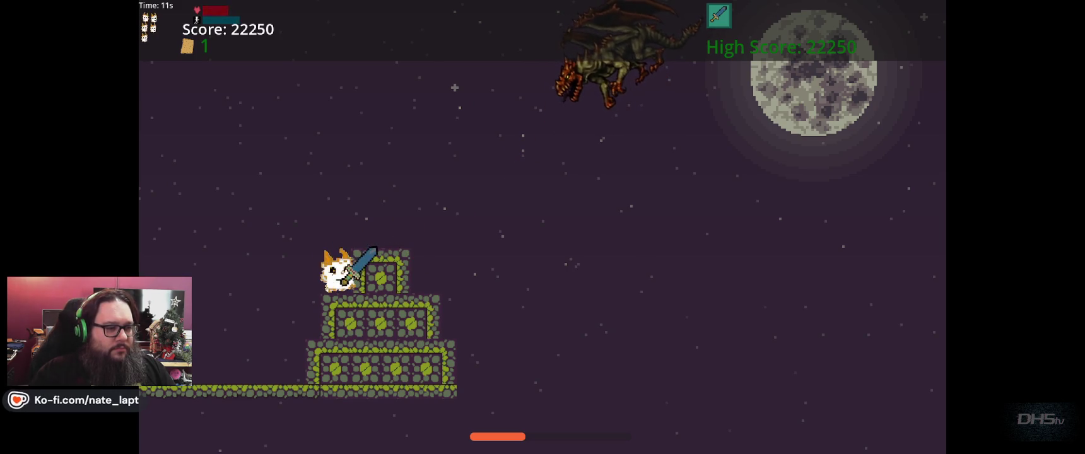
# Strike the diving dragon twice with the sword, then drop back down to the left.
pyautogui.press('Left')
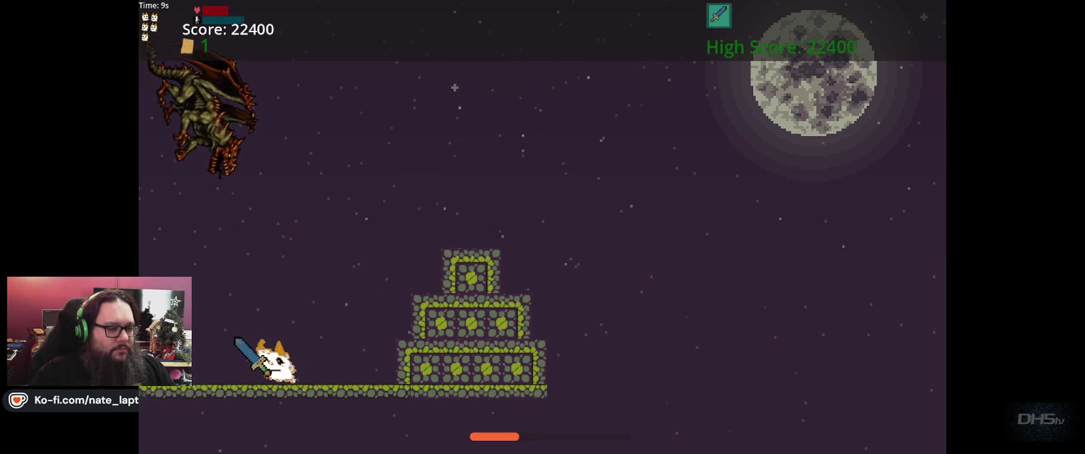
pyautogui.press('Up')
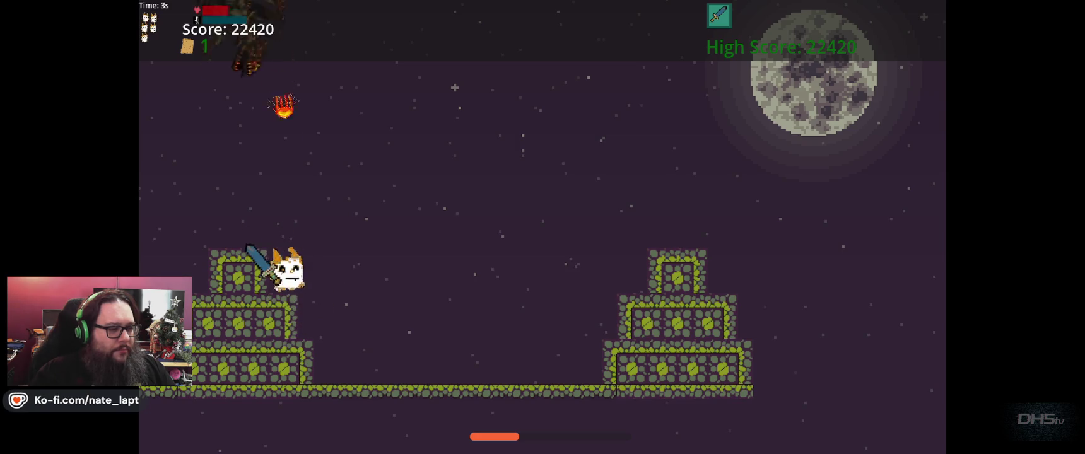
pyautogui.press('Left')
pyautogui.press('Up')
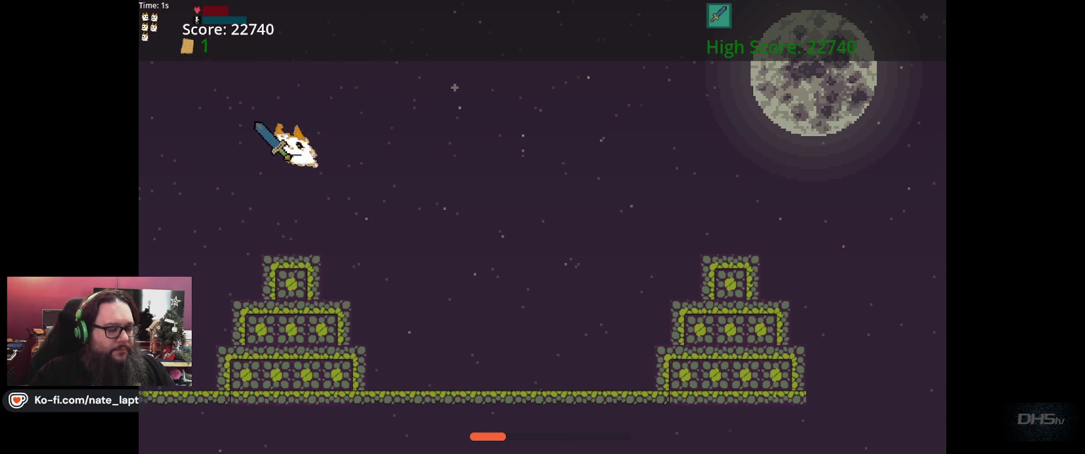
pyautogui.press('Left')
pyautogui.press('Left')
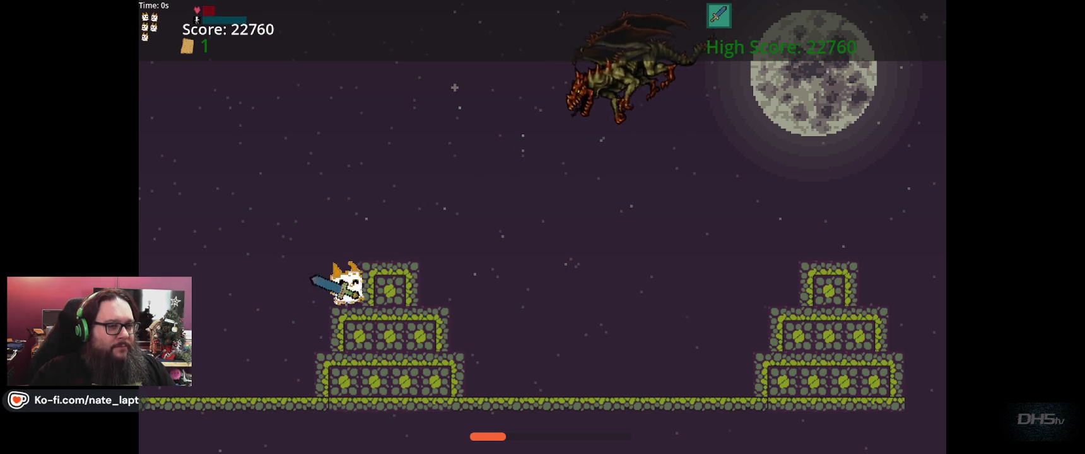
# Jump onto the pyramid, swing at the incoming fireball, and run left to land safely.
pyautogui.press('Right')
pyautogui.press('Up')
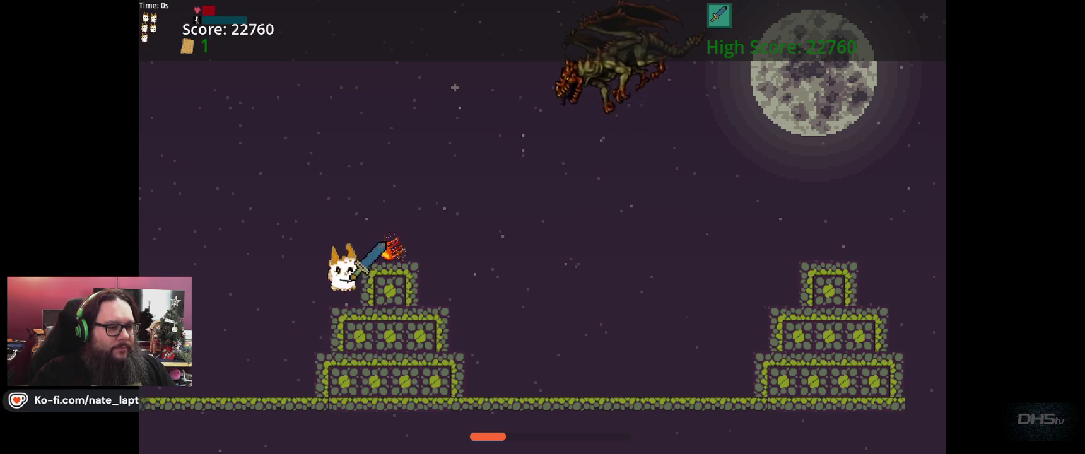
pyautogui.press('Left')
pyautogui.press('Up')
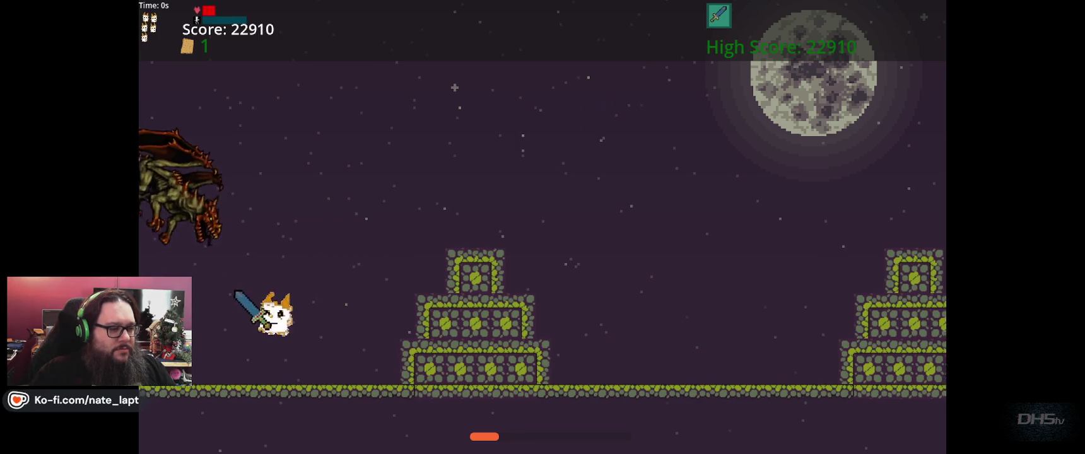
pyautogui.press('Left')
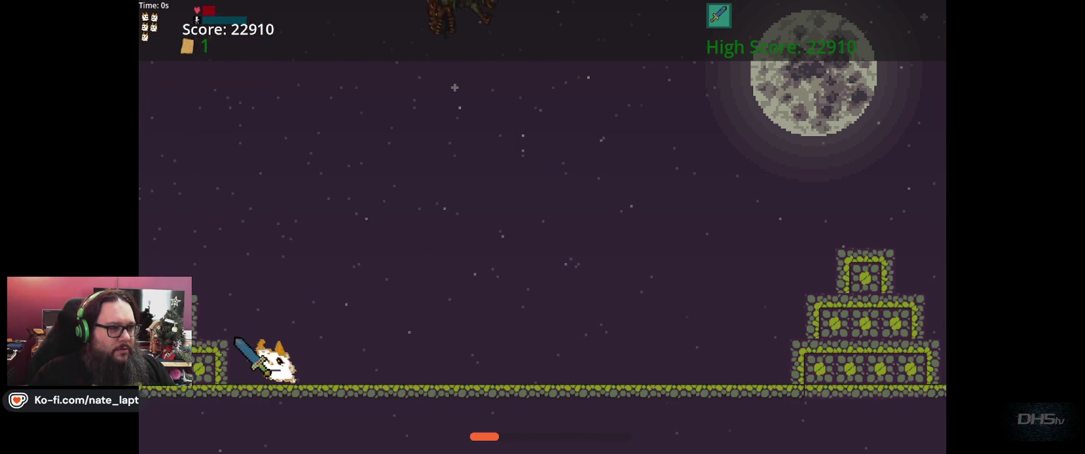
# Turn right and climb onto the top of the stone pyramid.
pyautogui.press('Right')
pyautogui.press('Up')
pyautogui.press('Up')
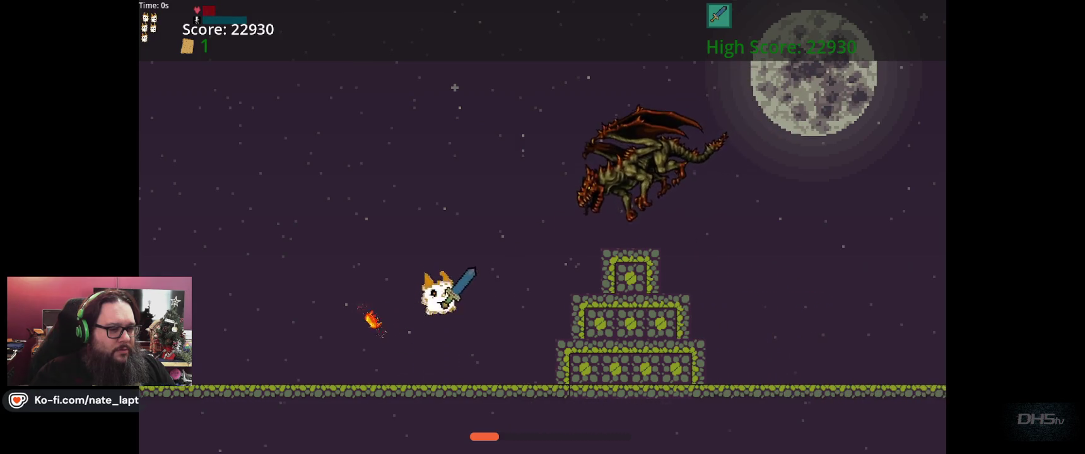
pyautogui.press('Right')
pyautogui.press('Up')
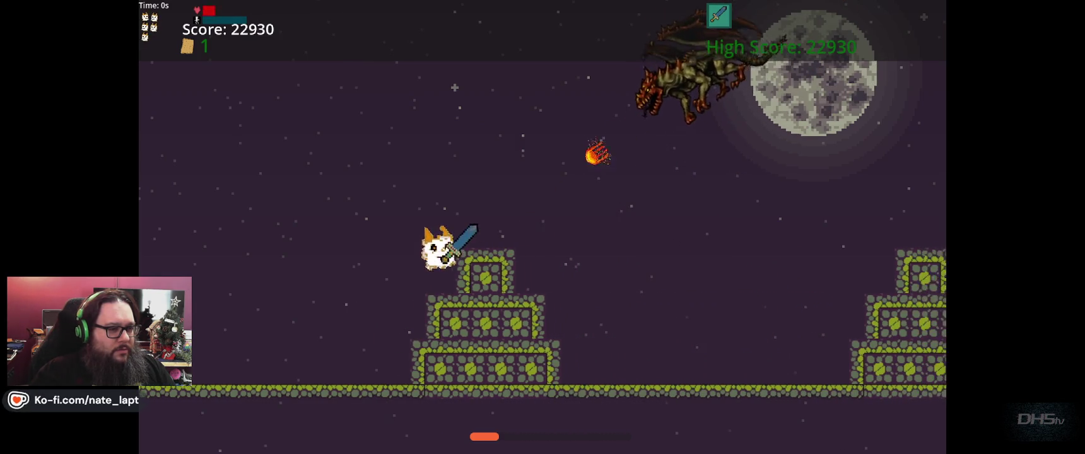
pyautogui.press('Left')
pyautogui.press('Up')
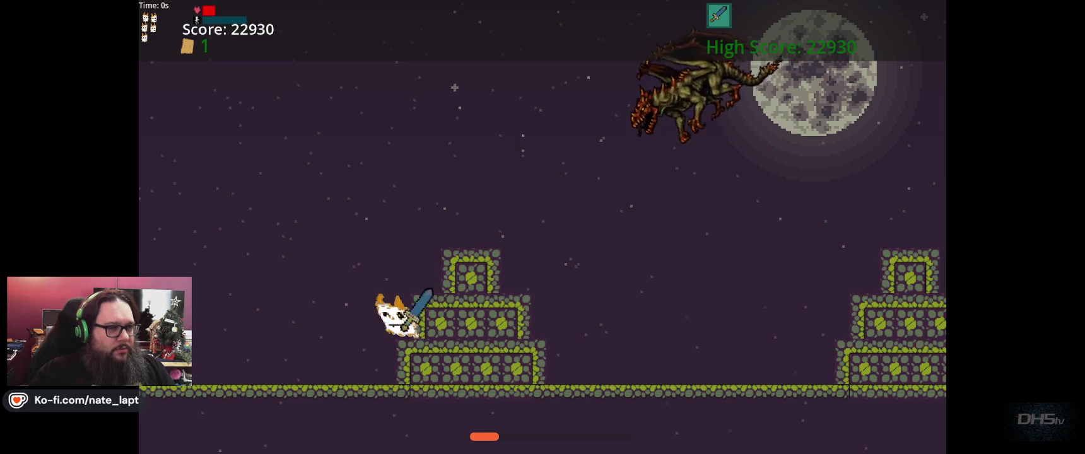
pyautogui.press('Up')
# Hit the diving dragon again and jump onto the pyramid ahead, reaching 23080.
pyautogui.press('Up')
pyautogui.press('Left')
pyautogui.press('Right')
pyautogui.press('Up')
pyautogui.press('Right')
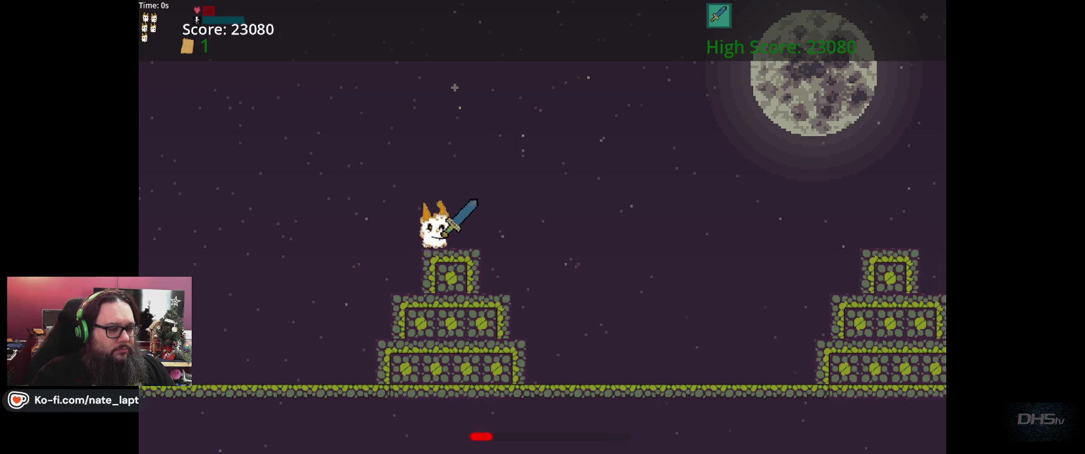
pyautogui.press('Up')
pyautogui.press('Right')
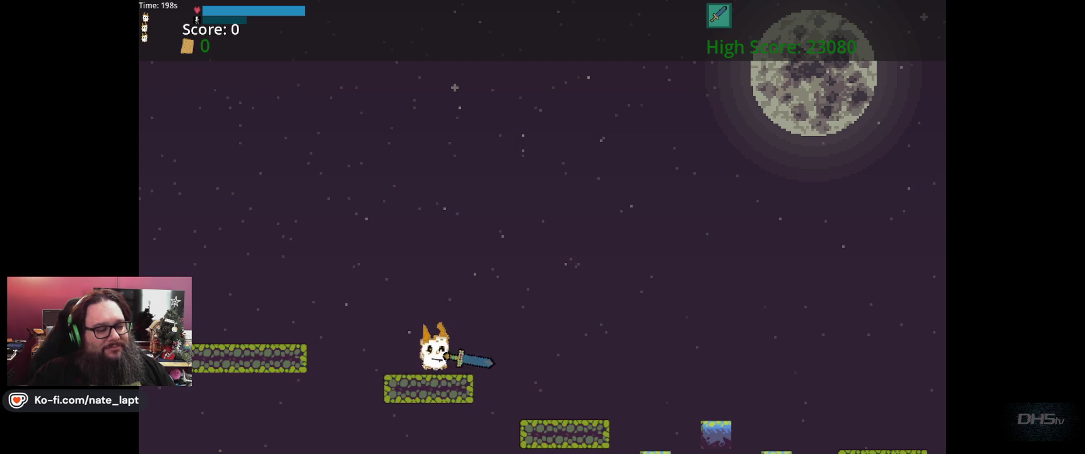
# Jump the first obstacle, kill the enemy, and strike the dragon from the stone blocks.
pyautogui.press('space')
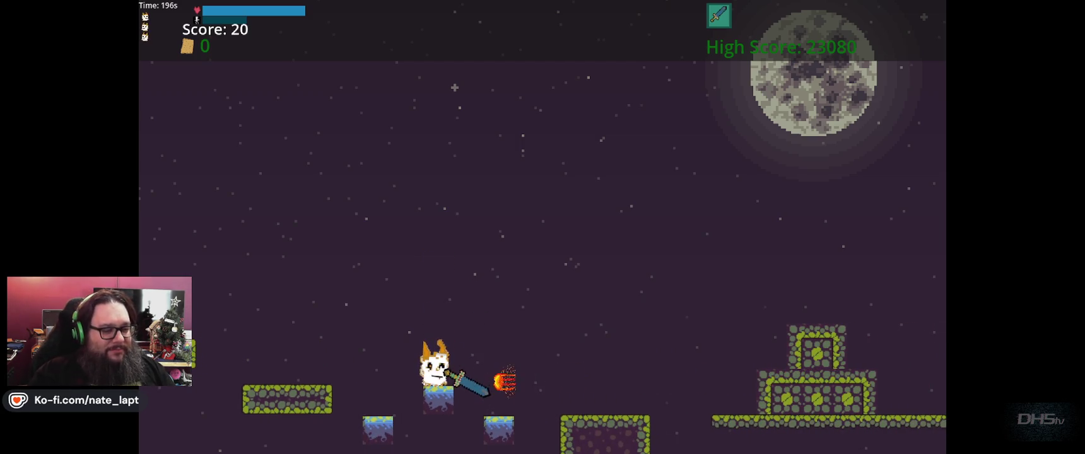
pyautogui.press('space')
pyautogui.press('space')
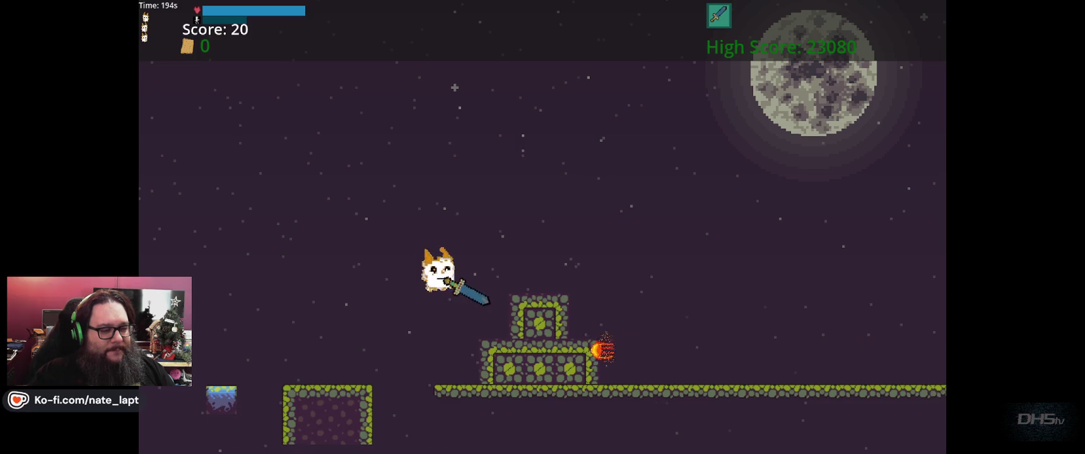
pyautogui.press('space')
pyautogui.press('space')
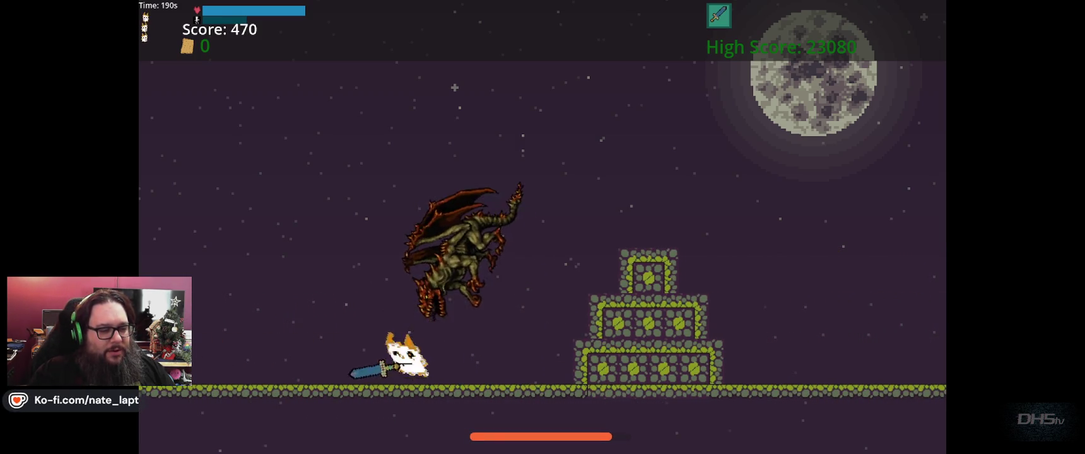
pyautogui.press('space')
pyautogui.press('space')
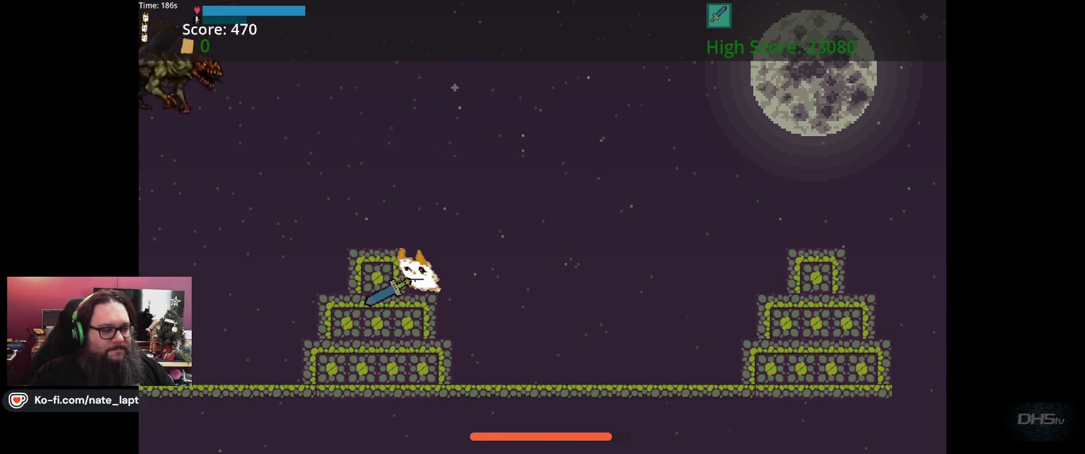
# Strike the dragon swooping onto the tower, then run along the ground past it.
pyautogui.press('Left')
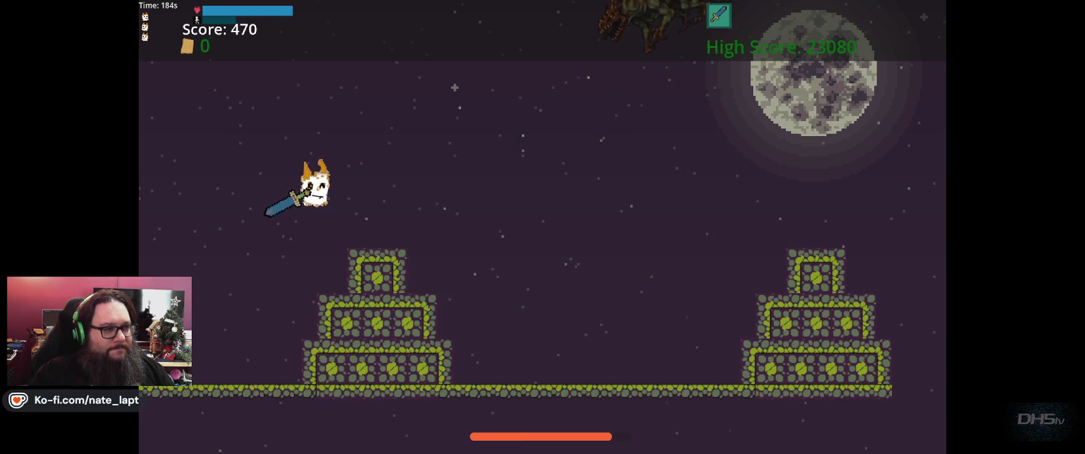
pyautogui.press('Right')
pyautogui.press('space')
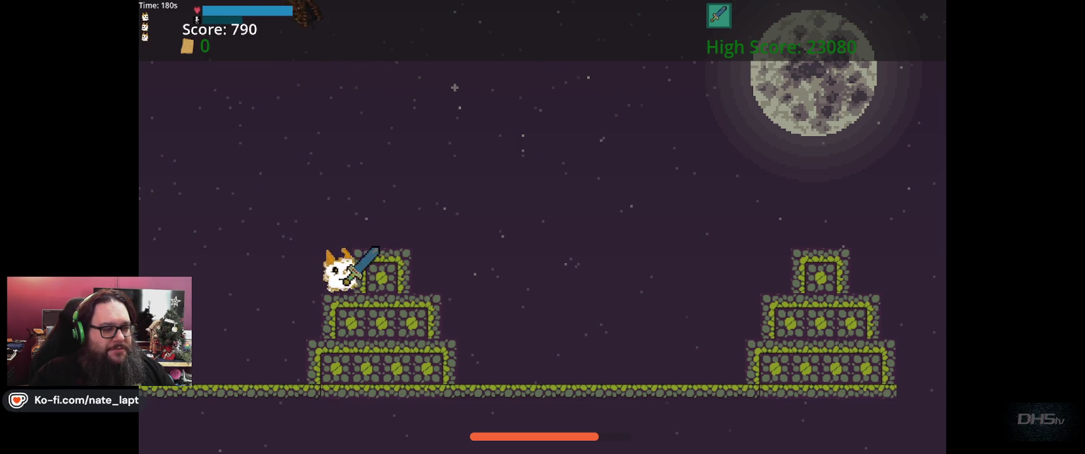
pyautogui.press('Right')
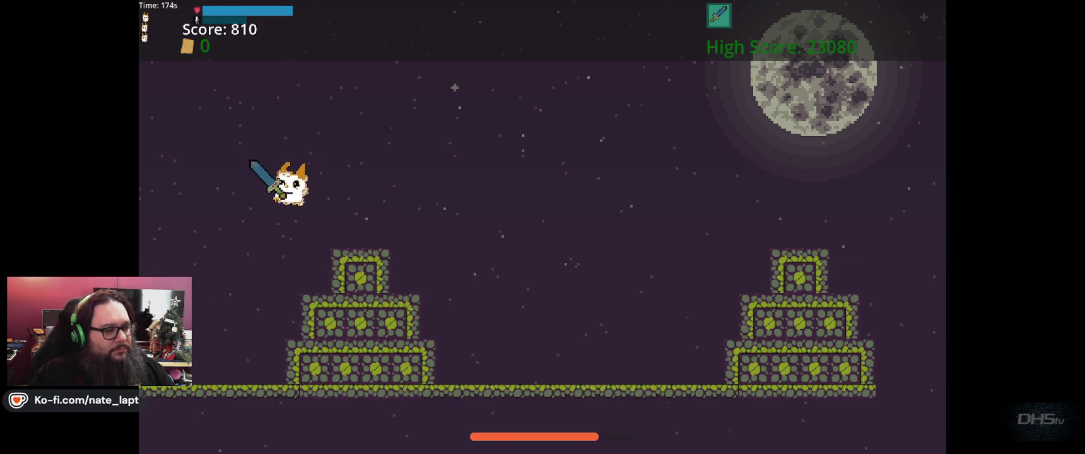
pyautogui.press('Left')
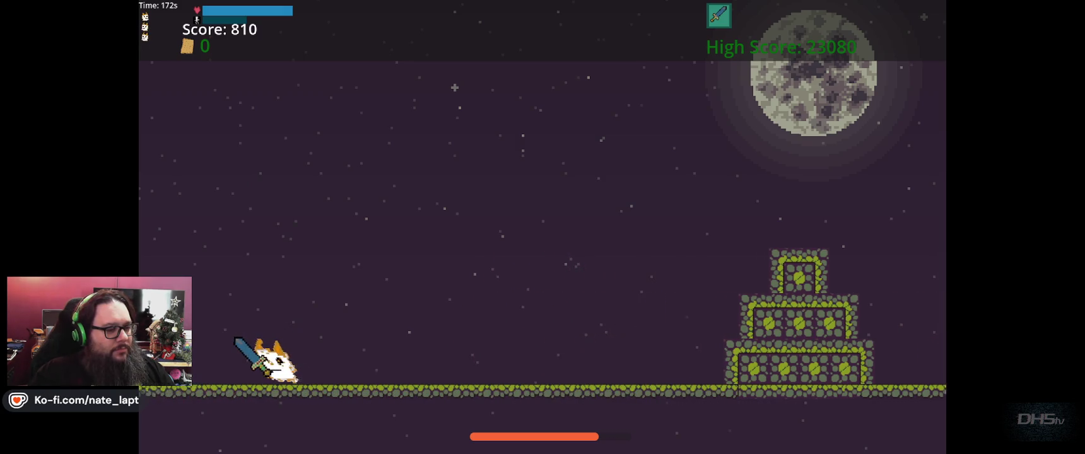
pyautogui.press('Left')
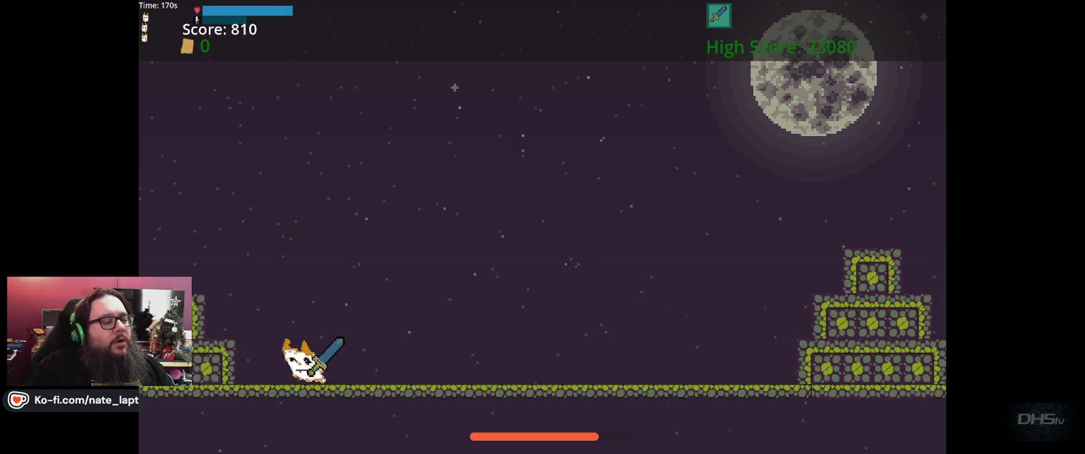
# Jump onto the stepped tower and head right toward the next stone tower.
pyautogui.press('Right')
pyautogui.press('Up')
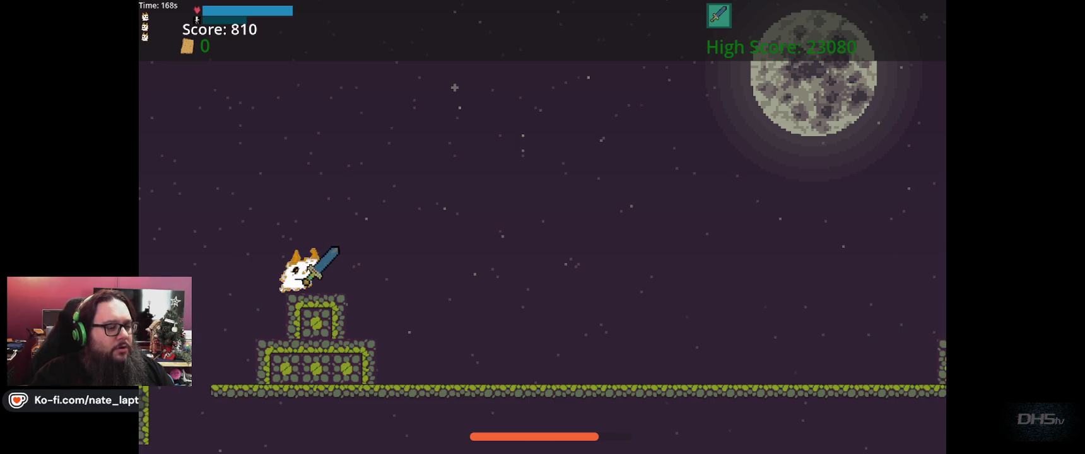
pyautogui.press('Left')
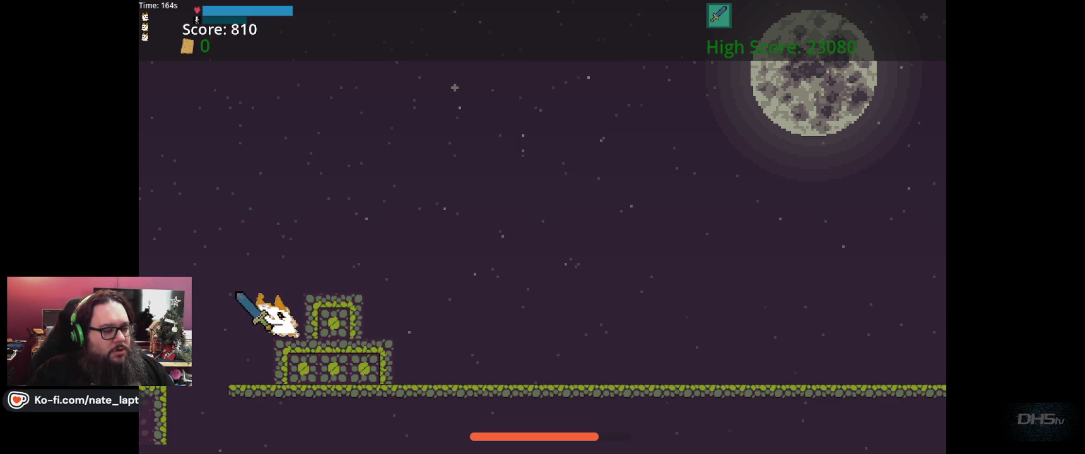
pyautogui.press('Right')
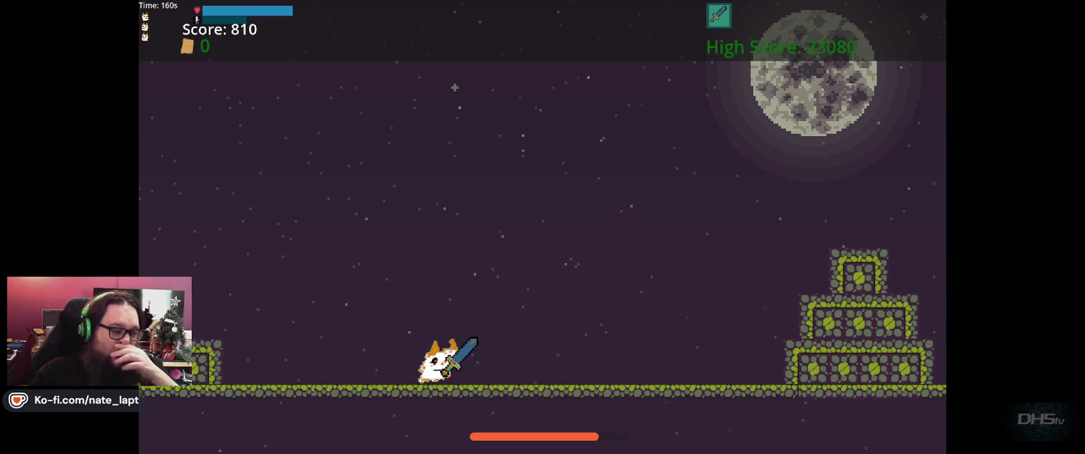
pyautogui.press('Right')
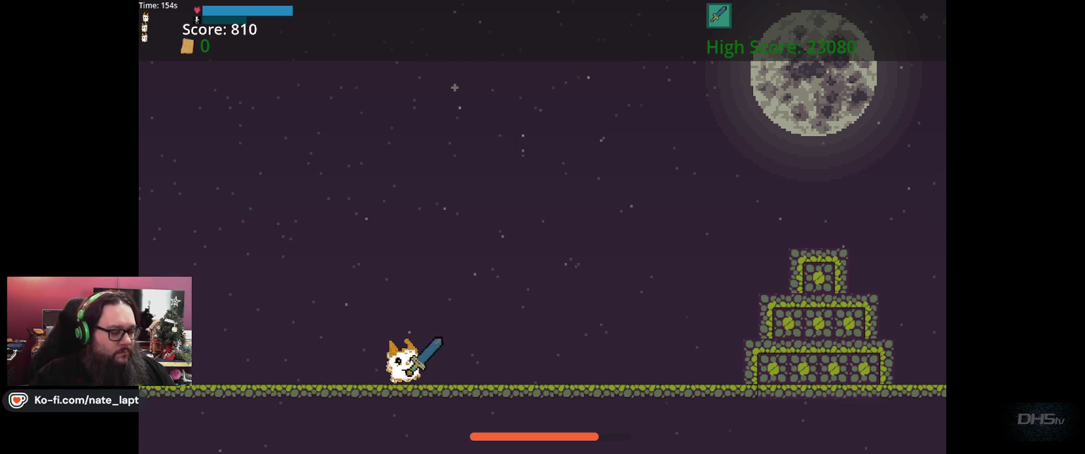
# Climb the tower's steps to the top and swing the sword, with the score at 810.
pyautogui.press('Up')
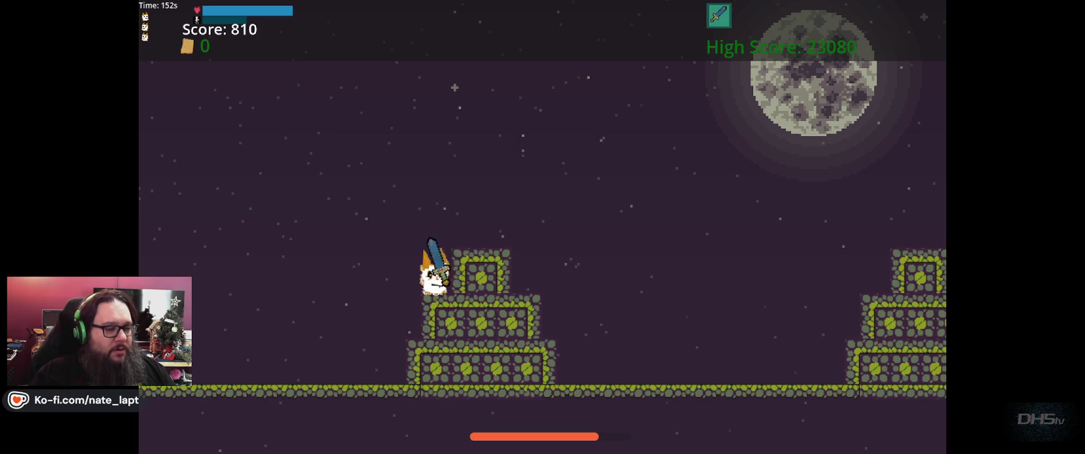
pyautogui.press('Up')
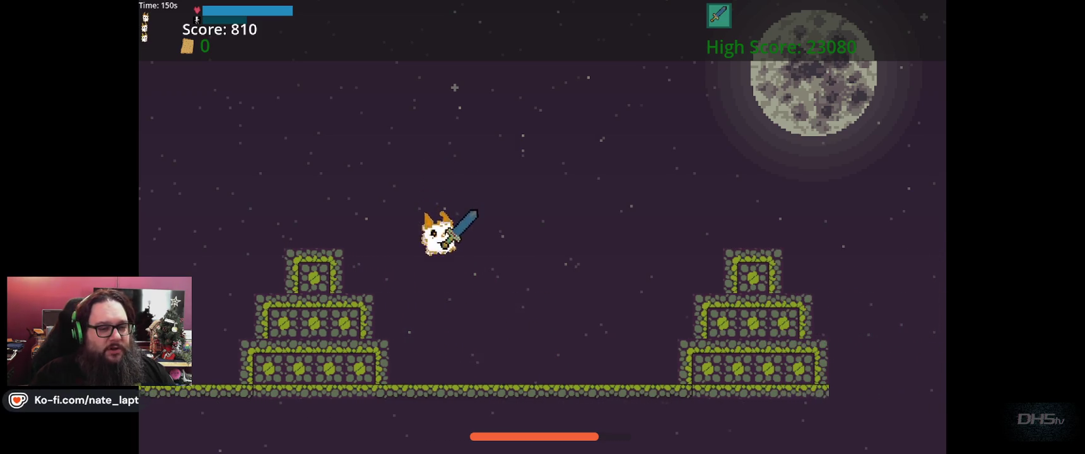
pyautogui.press('Up')
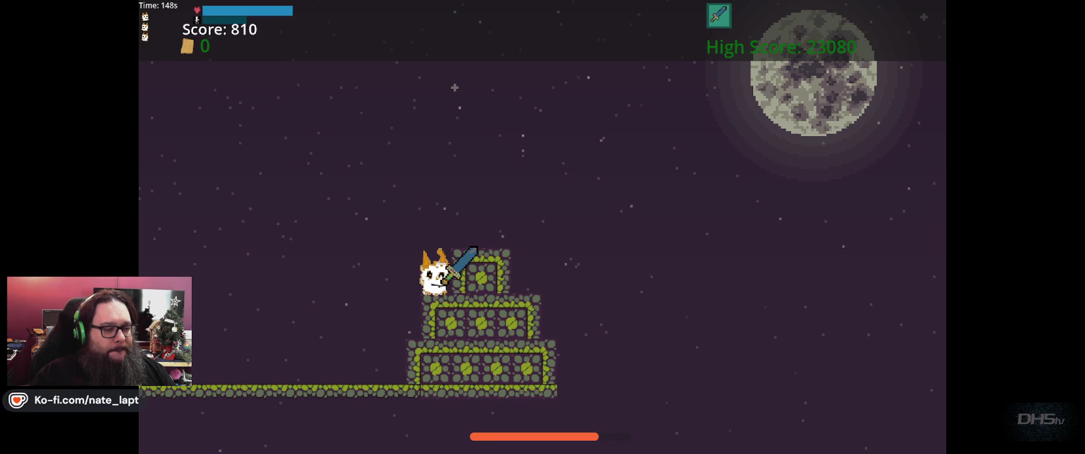
pyautogui.press('Up')
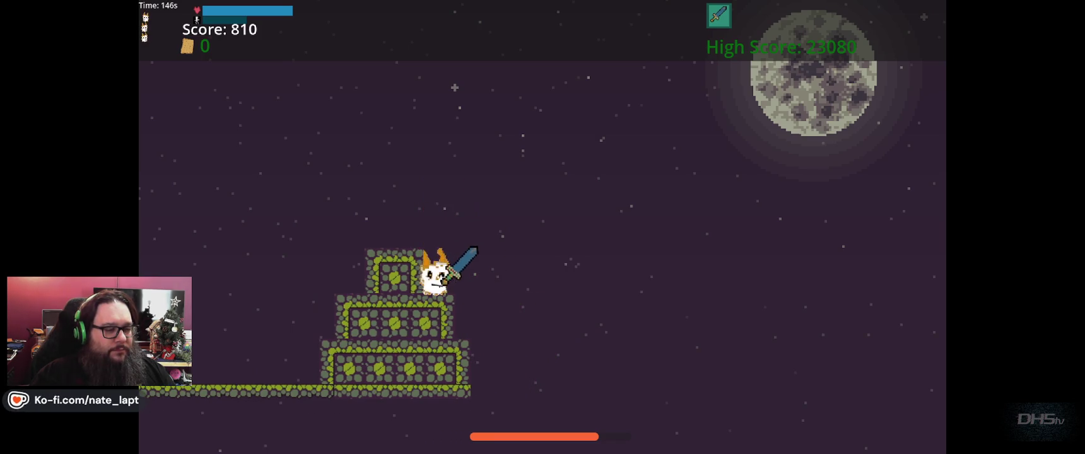
pyautogui.press('space')
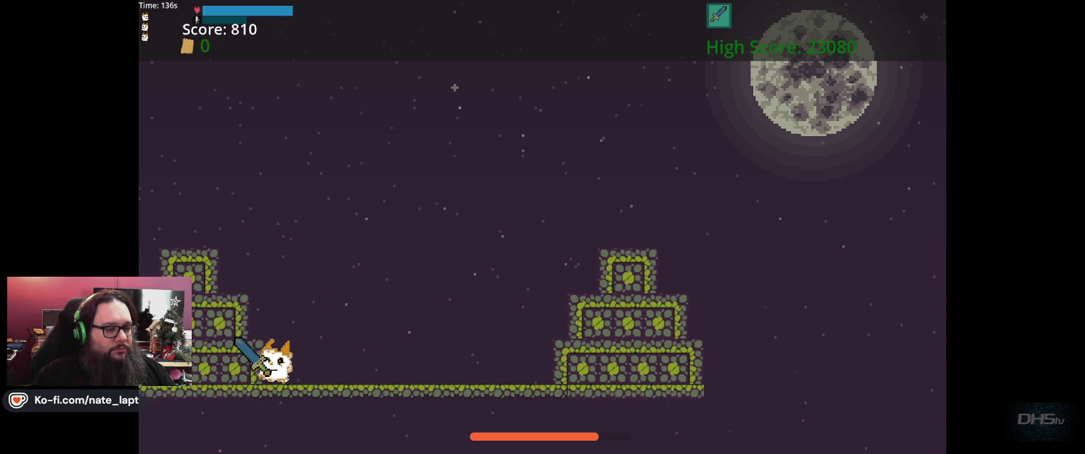
# Jump across the brick towers as they scroll toward the cat.
pyautogui.press('space')
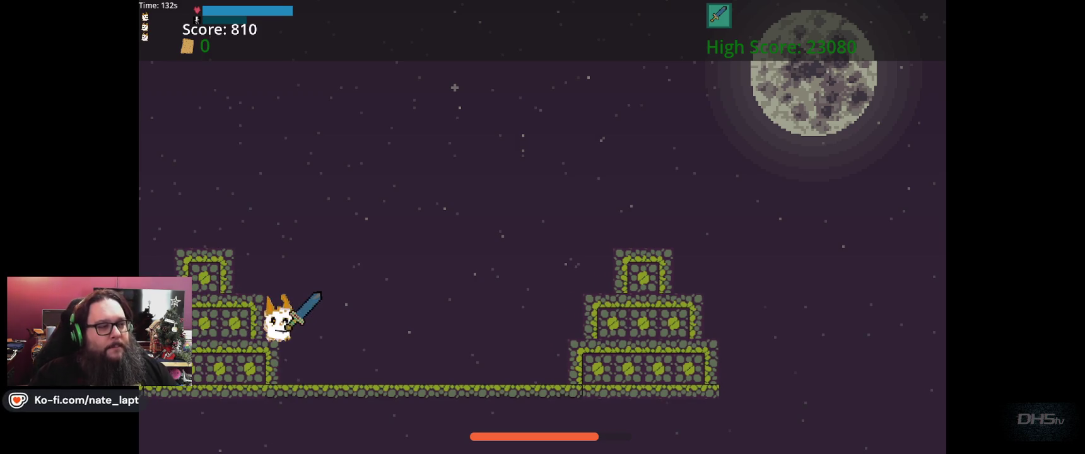
pyautogui.press('space')
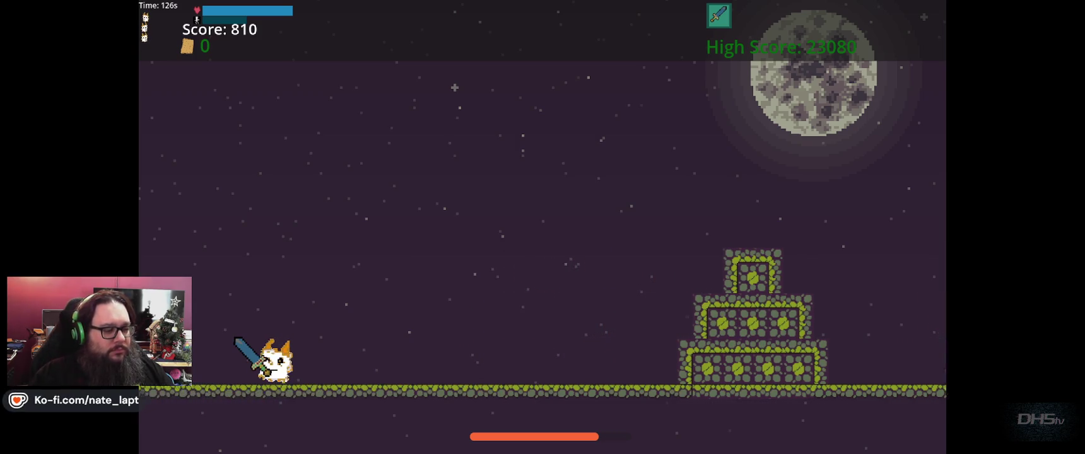
pyautogui.press('space')
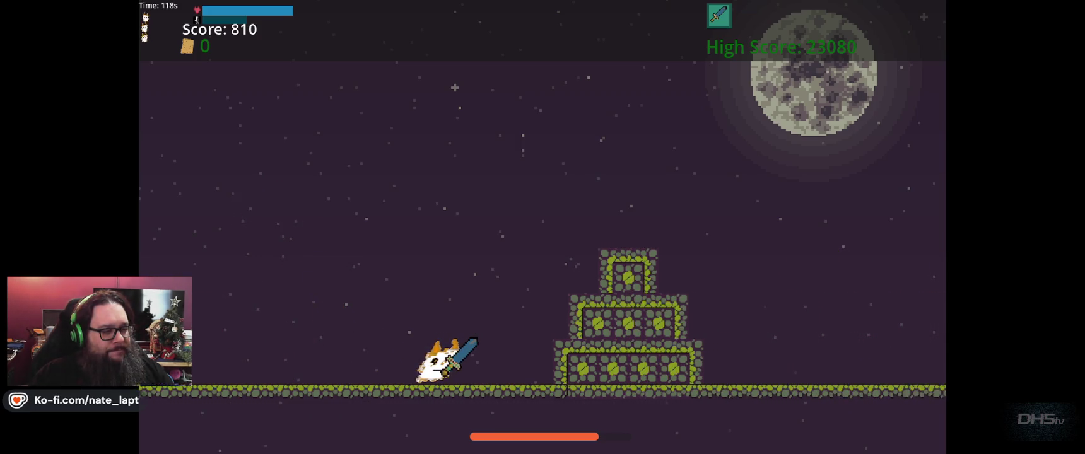
pyautogui.press('space')
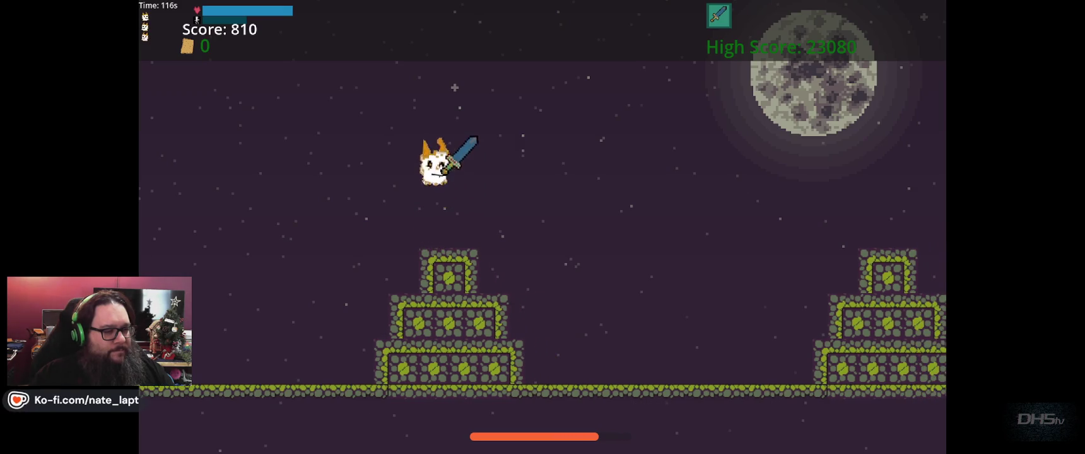
pyautogui.press('space')
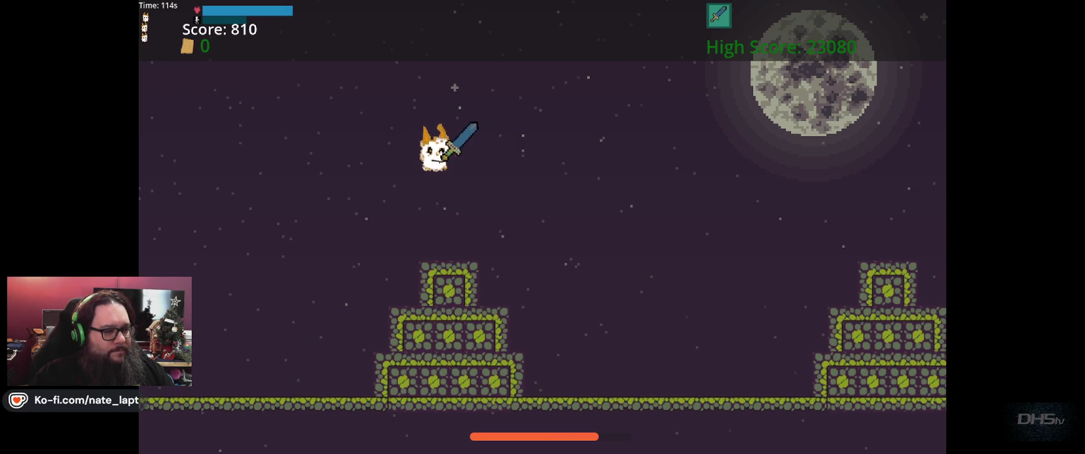
pyautogui.press('space')
pyautogui.press('space')
pyautogui.press('space')
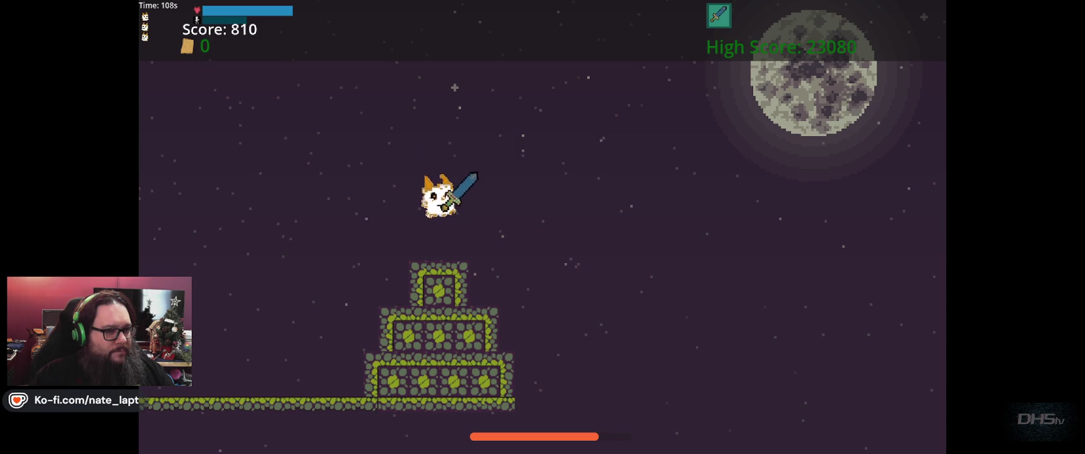
# Hop onto the new stone tower, walk off it, and run right.
pyautogui.press('space')
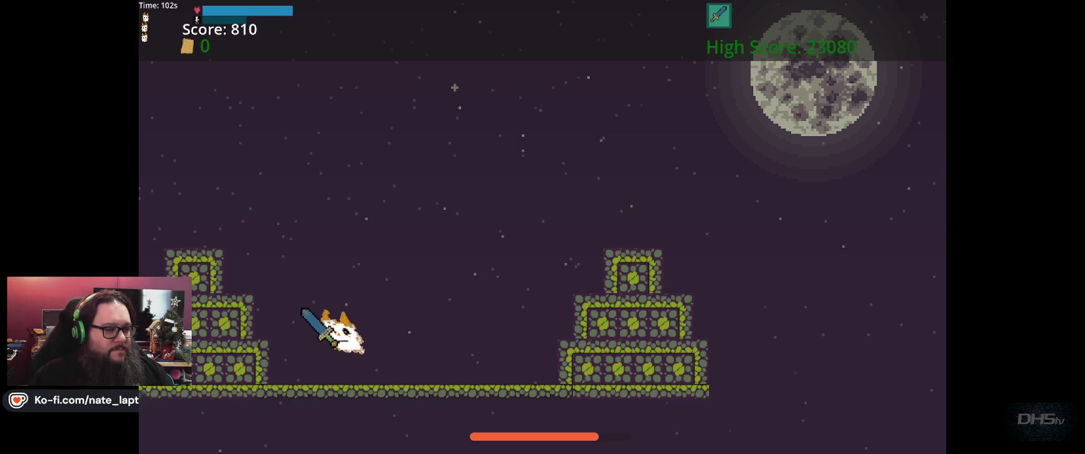
pyautogui.press('space')
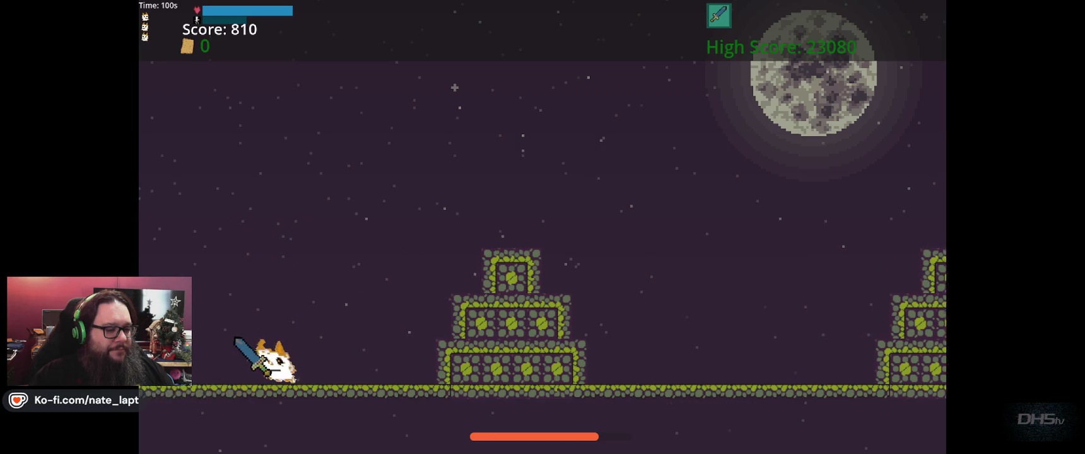
pyautogui.press('Left')
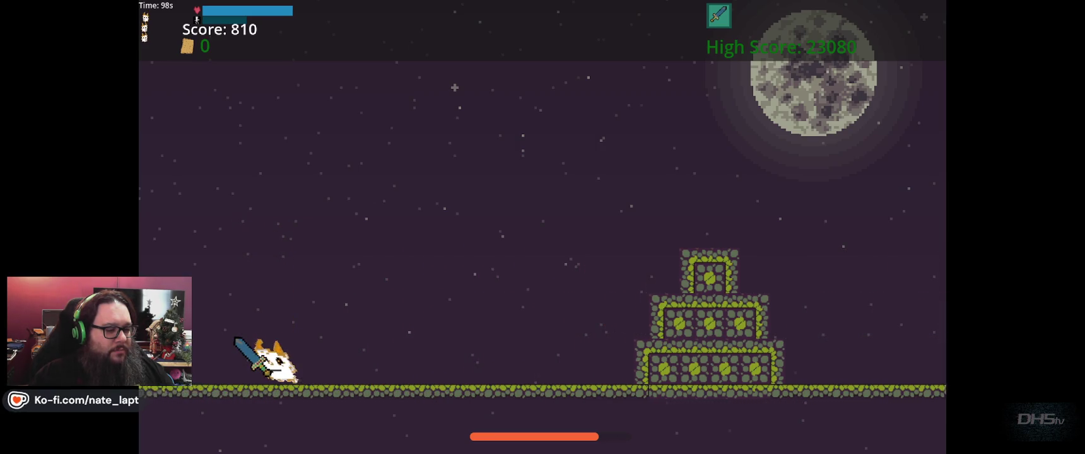
pyautogui.press('space')
pyautogui.press('Left')
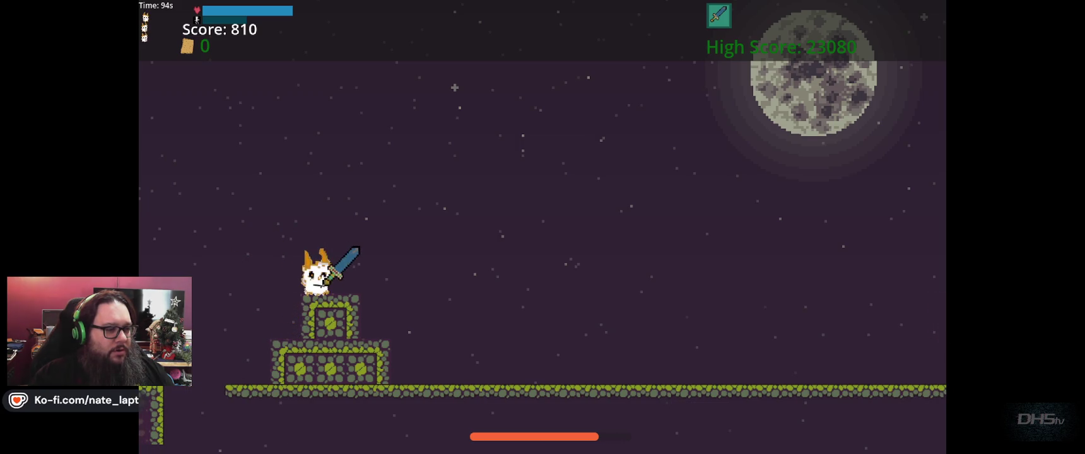
pyautogui.press('Right')
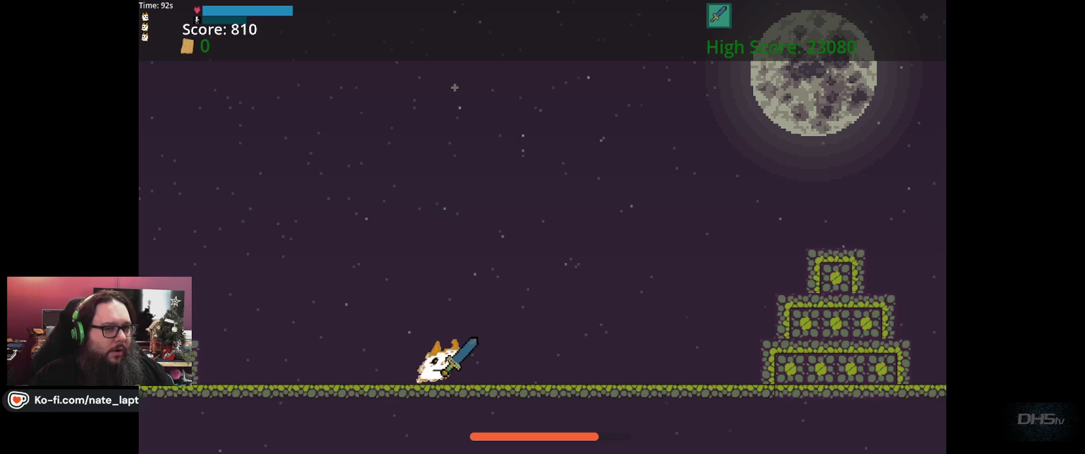
# Turn to face the attacking dragon and hit it twice for points.
pyautogui.press('Right')
pyautogui.press('space')
pyautogui.press('Left')
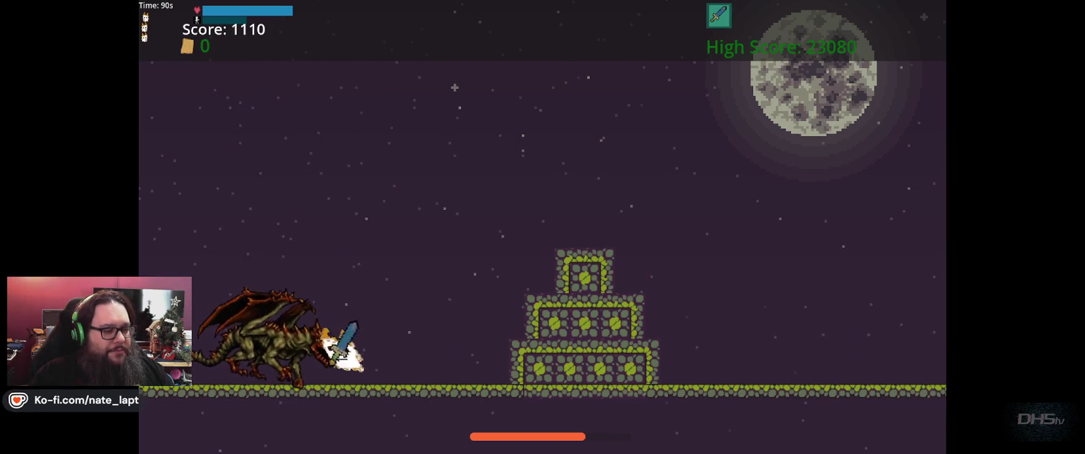
pyautogui.press('Right')
pyautogui.press('space')
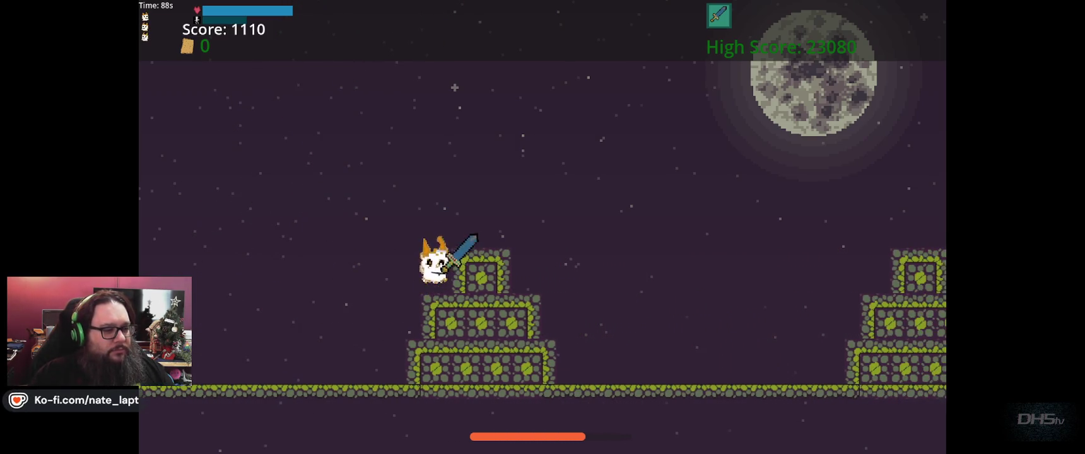
pyautogui.press('Left')
pyautogui.press('space')
# Strike the dragon in mid-air, then hop onto the next tower and leap high.
pyautogui.press('Right')
pyautogui.press('Left')
pyautogui.press('space')
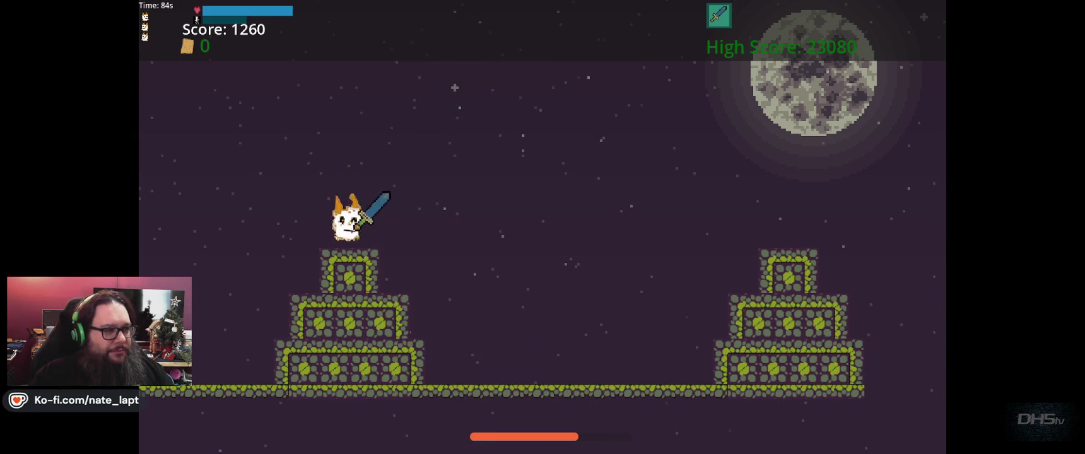
pyautogui.press('Right')
pyautogui.press('space')
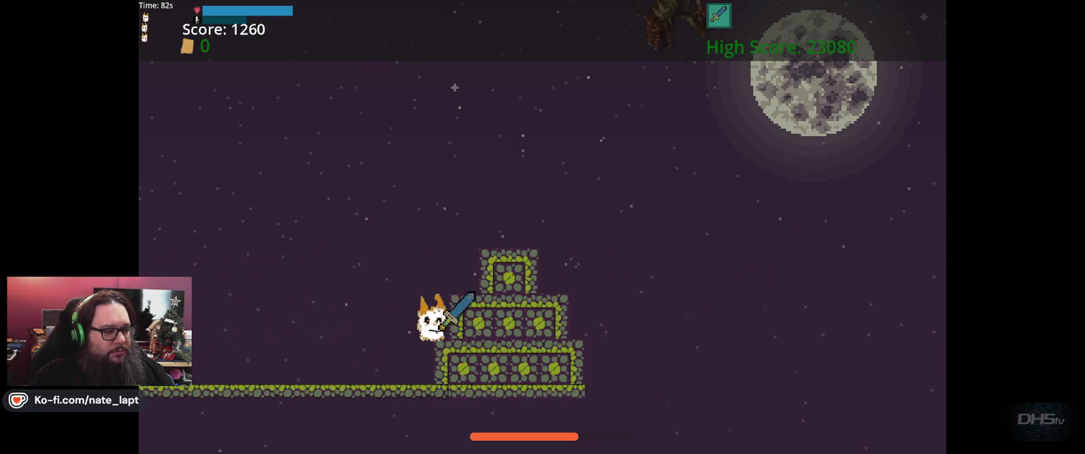
pyautogui.press('space')
pyautogui.press('space')
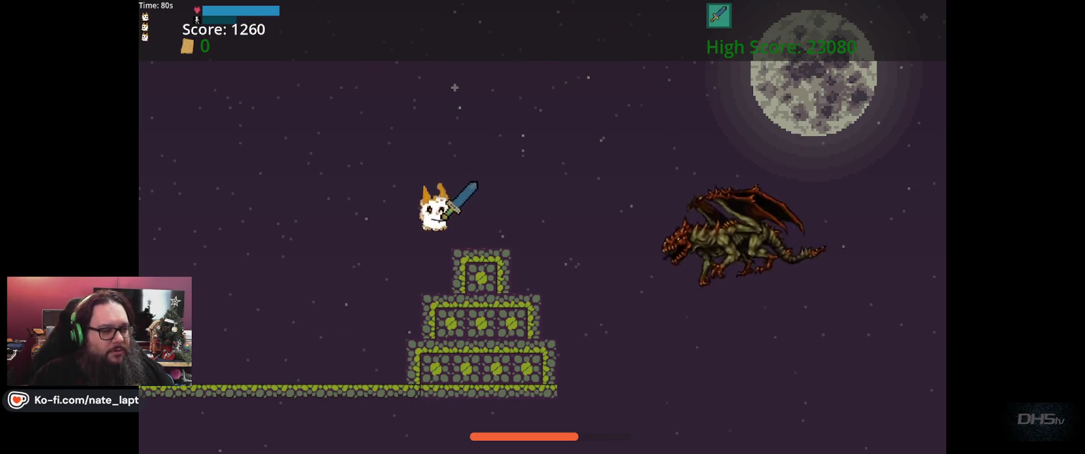
pyautogui.press('space')
# Jump into the dragon for a hit and hop between the towers' steps.
pyautogui.press('Right')
pyautogui.press('Left')
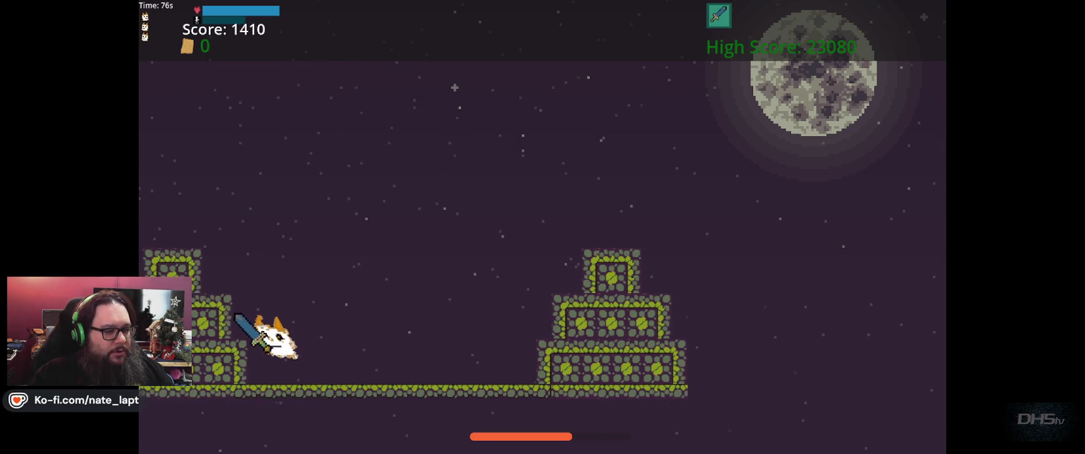
pyautogui.press('space')
pyautogui.press('space')
pyautogui.press('Left')
pyautogui.press('space')
pyautogui.press('Right')
pyautogui.press('space')
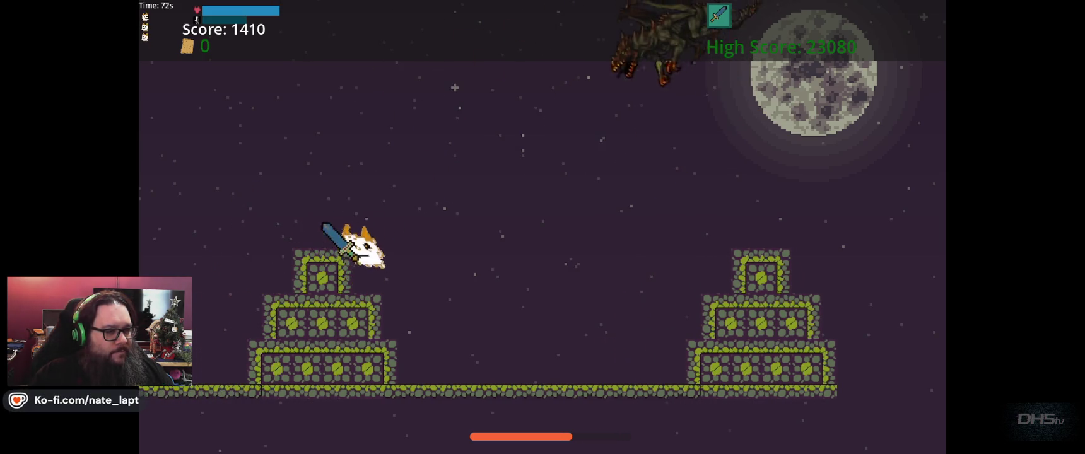
# Leap to strike the swooping dragon, then jump left clear of the ground flames.
pyautogui.press('Left')
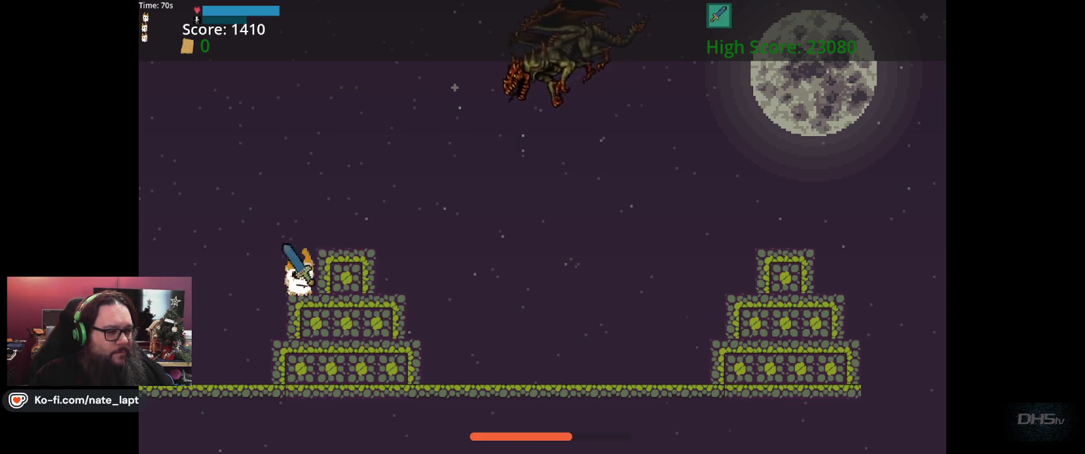
pyautogui.press('Left')
pyautogui.press('space')
pyautogui.press('Left')
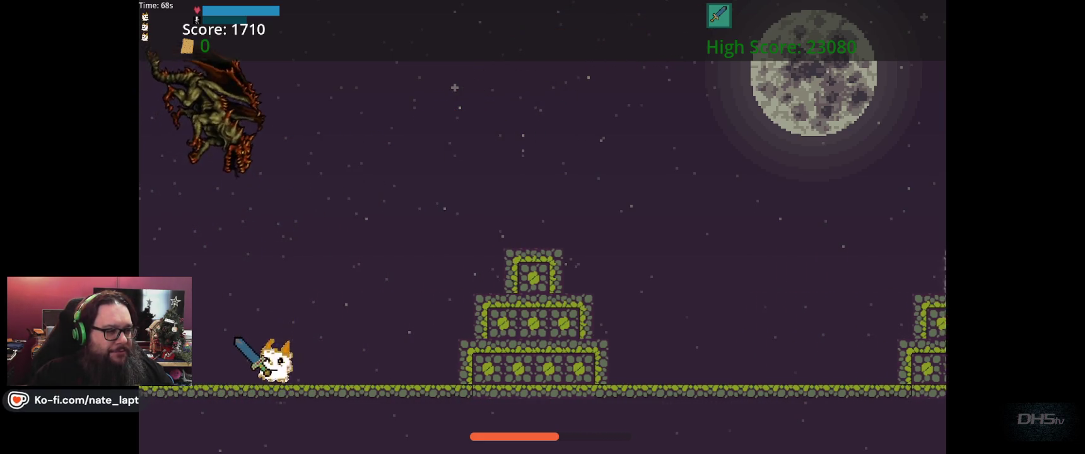
pyautogui.press('space')
pyautogui.press('Left')
pyautogui.press('space')
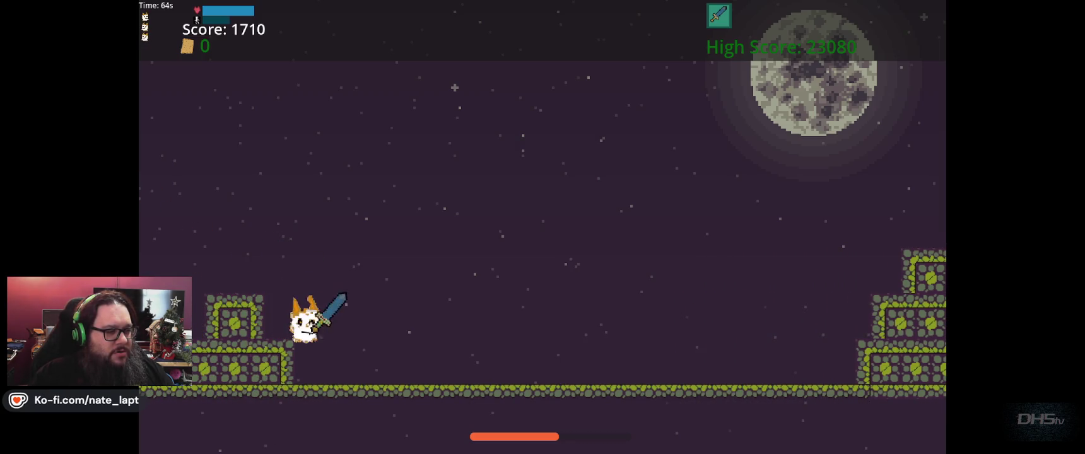
# Run right and jump onto the dragon for hits, then leap up-left off the tower.
pyautogui.press('Right')
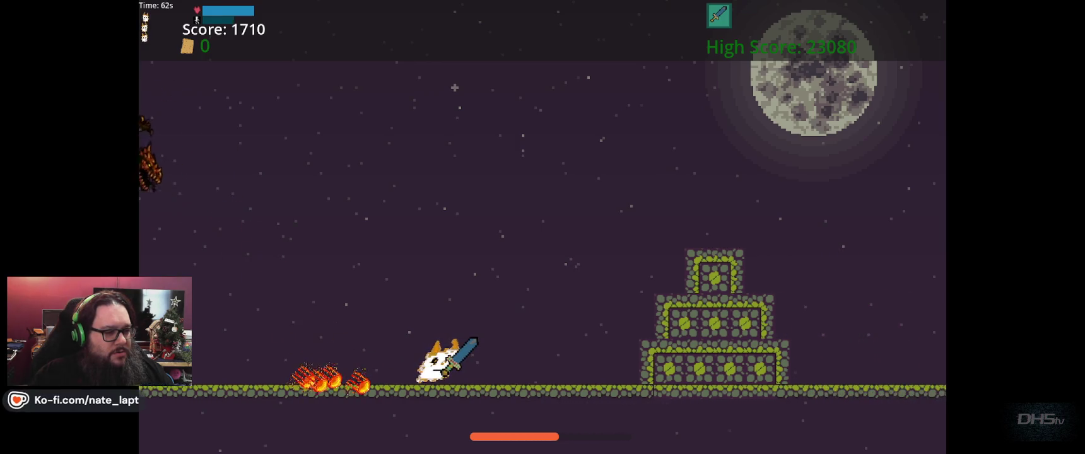
pyautogui.press('space')
pyautogui.press('space')
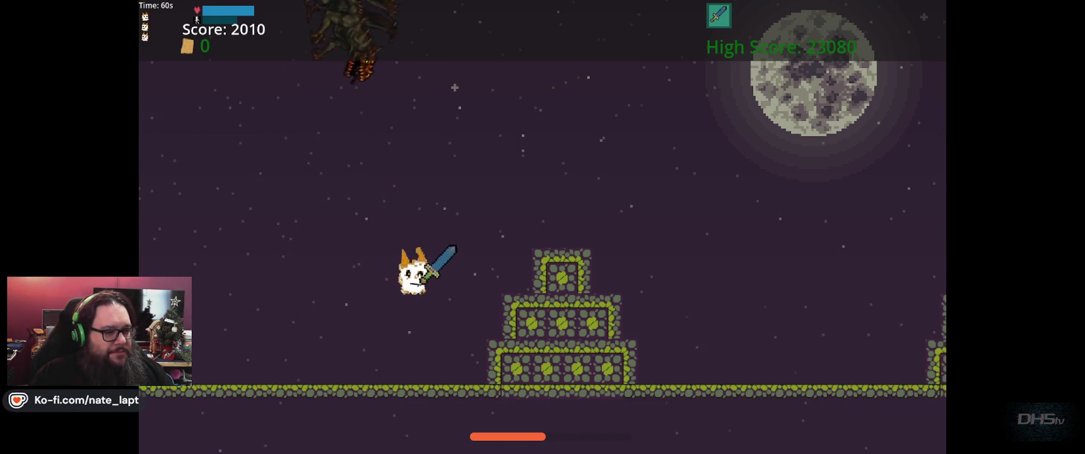
pyautogui.press('Right')
pyautogui.press('space')
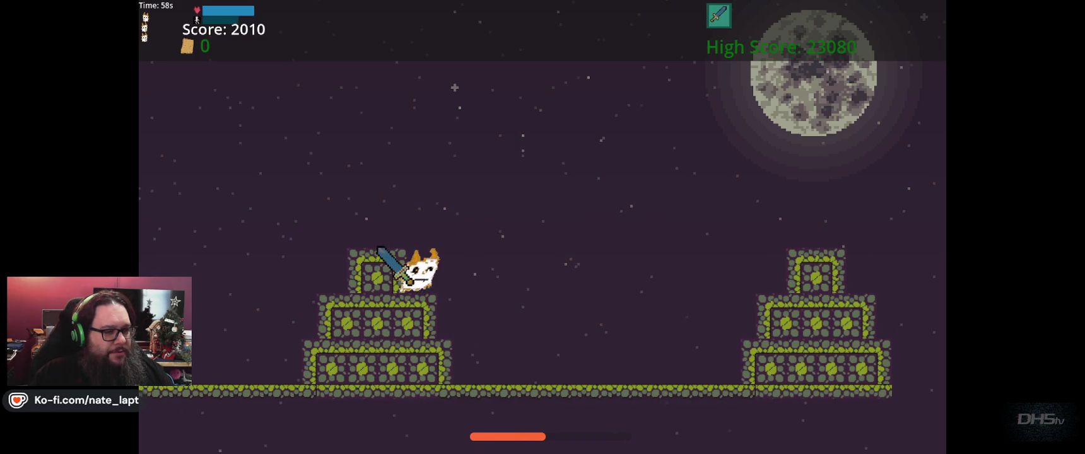
pyautogui.press('space')
pyautogui.press('Left')
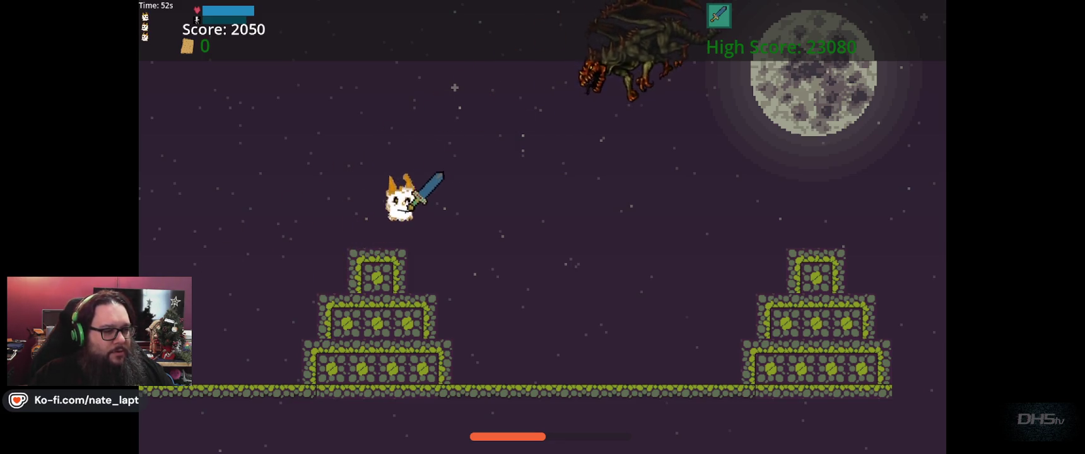
# Hit the dragon from below and leap off the tower to dodge the fireball, reaching 2350.
pyautogui.press('Right')
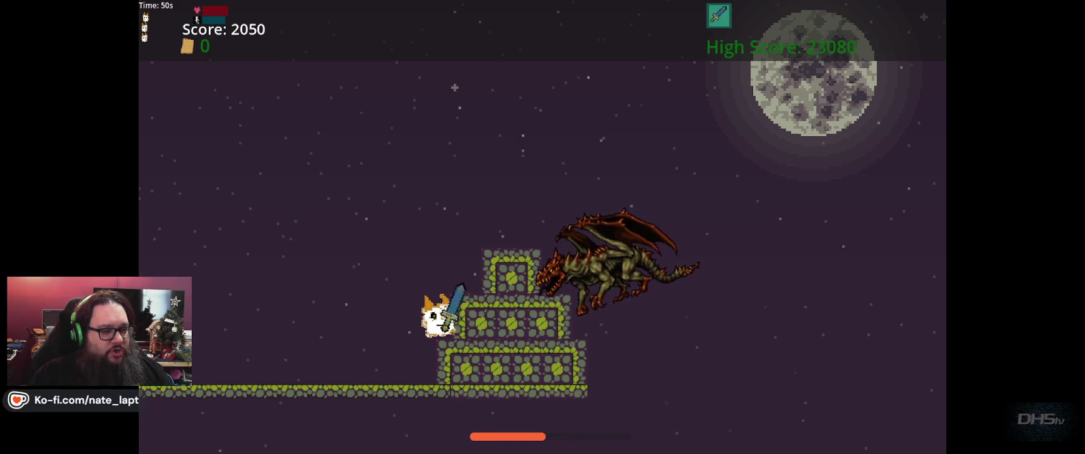
pyautogui.press('Right')
pyautogui.press('space')
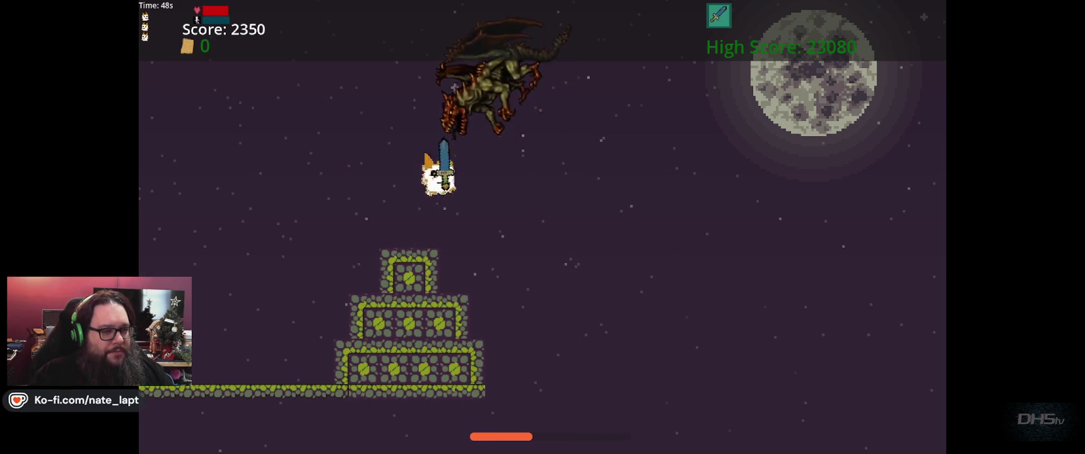
pyautogui.press('Left')
pyautogui.press('space')
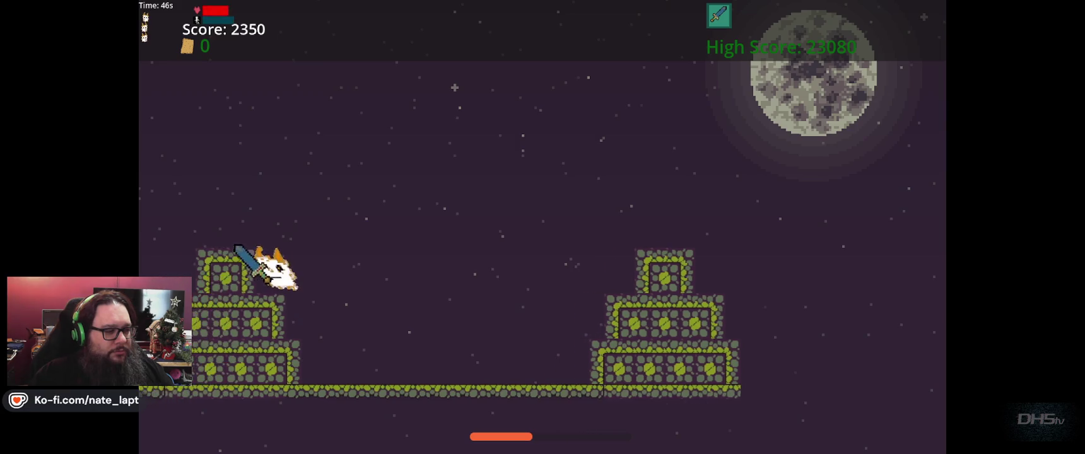
pyautogui.press('Right')
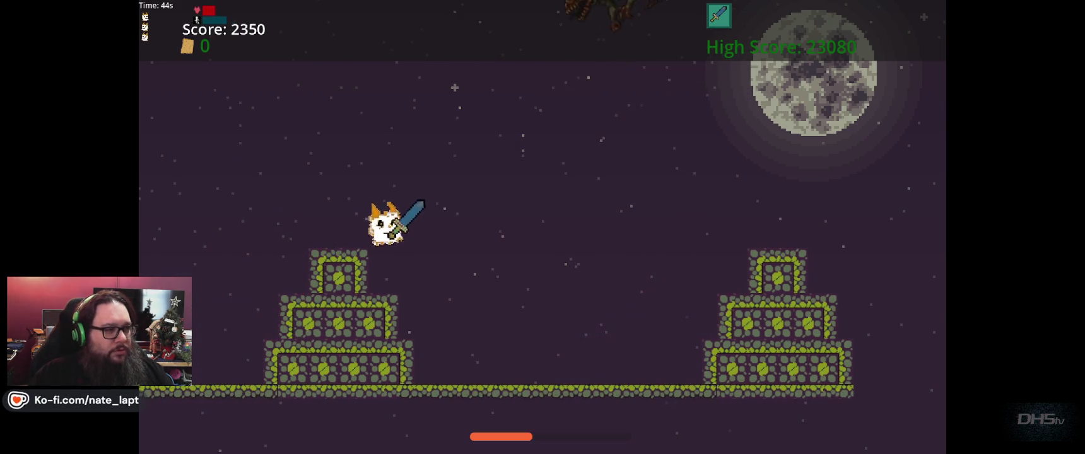
pyautogui.press('Left')
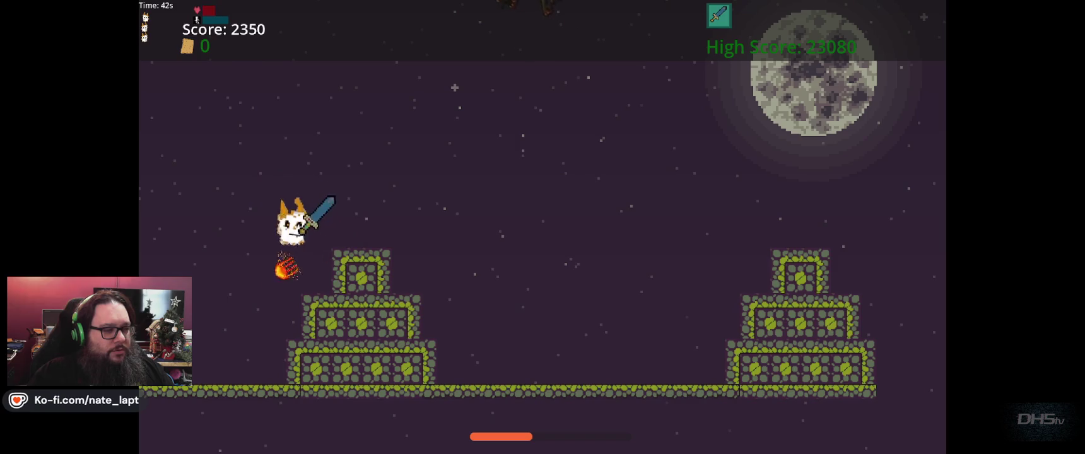
pyautogui.press('space')
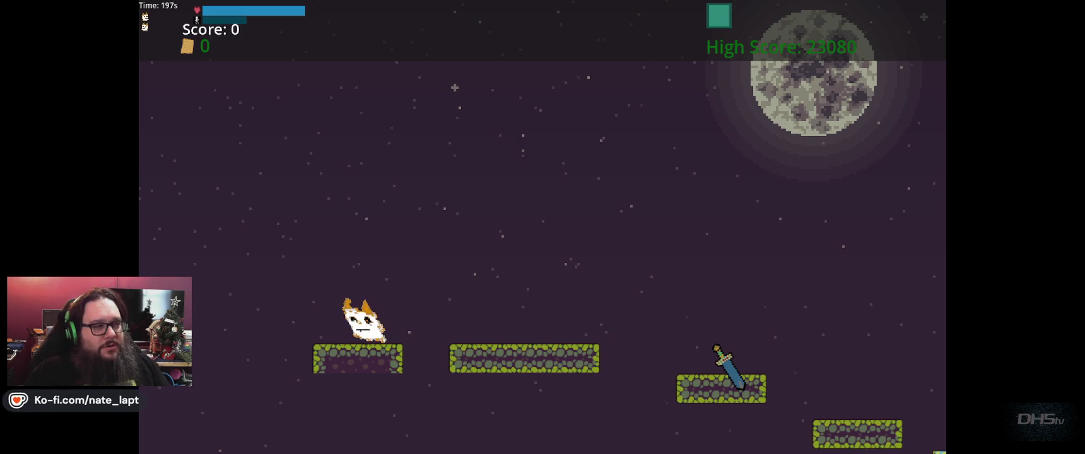
# Hop right across the platforms and up onto the stone structure, leaping off its top.
pyautogui.press('Right')
pyautogui.press('space')
pyautogui.press('space')
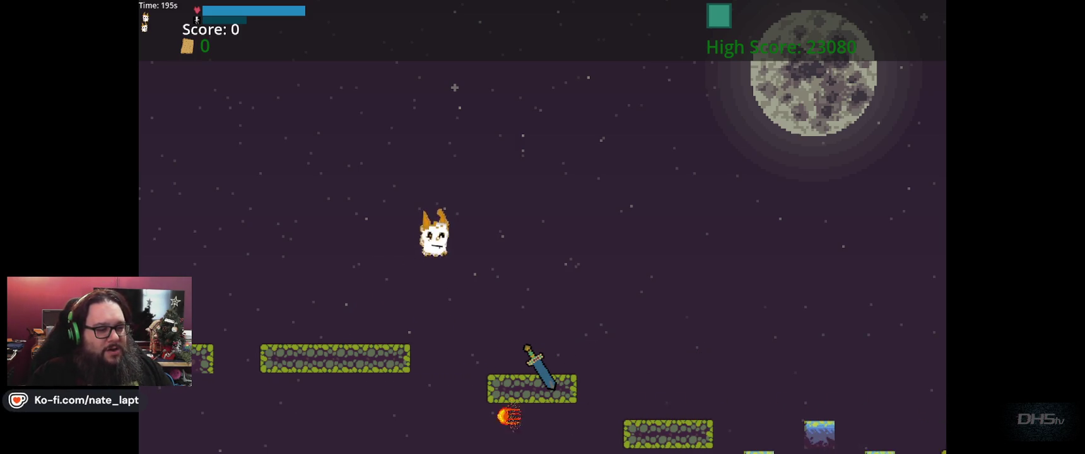
pyautogui.press('space')
pyautogui.press('space')
pyautogui.press('space')
pyautogui.press('space')
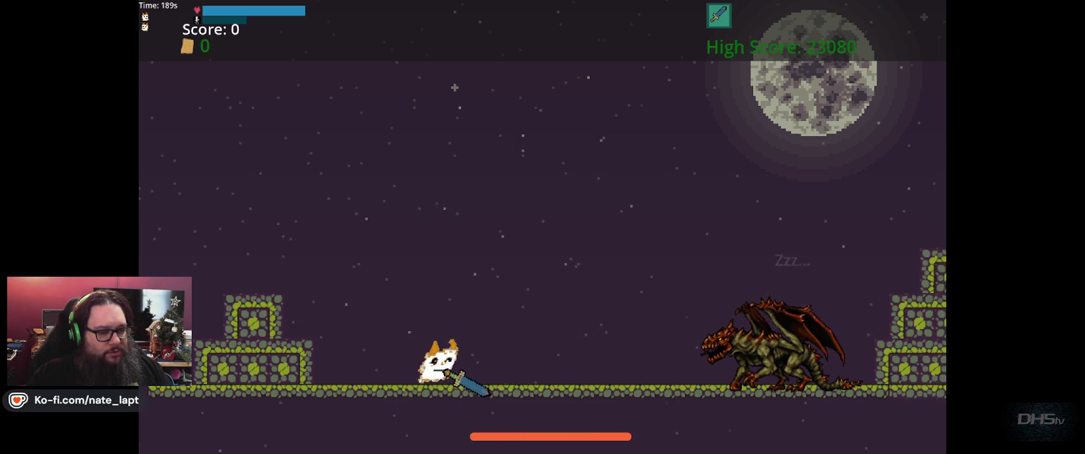
pyautogui.press('space')
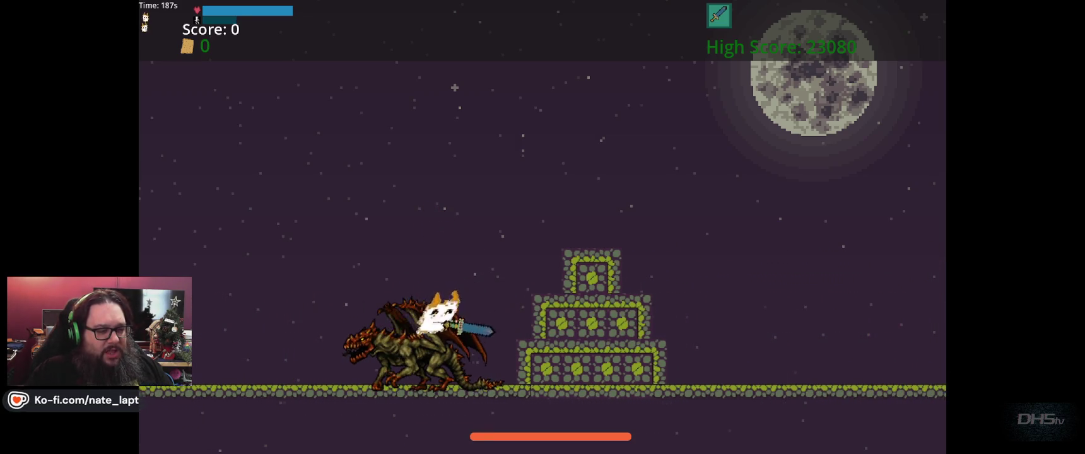
pyautogui.press('space')
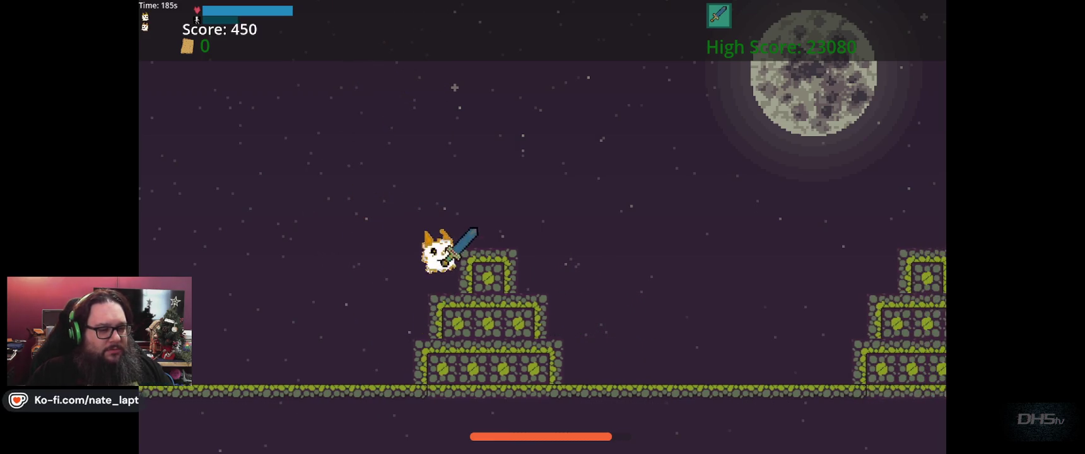
pyautogui.press('space')
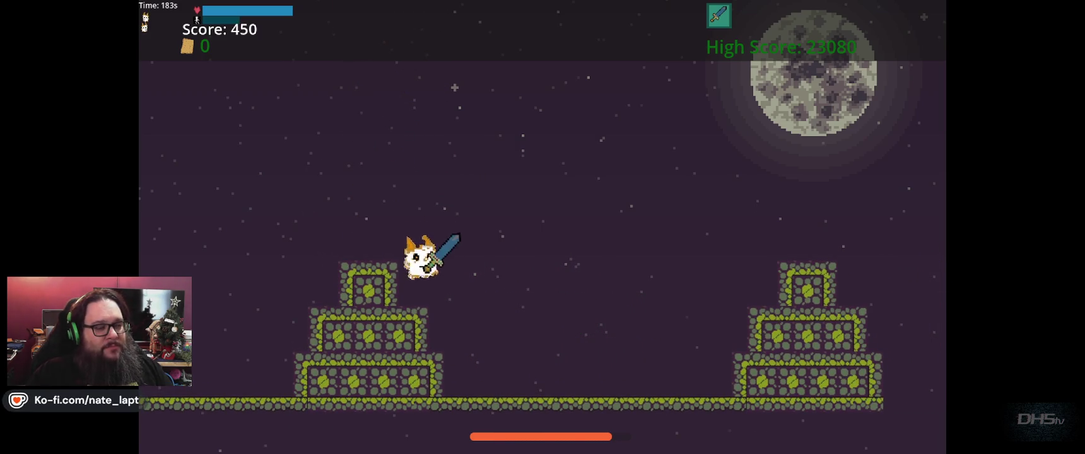
pyautogui.press('space')
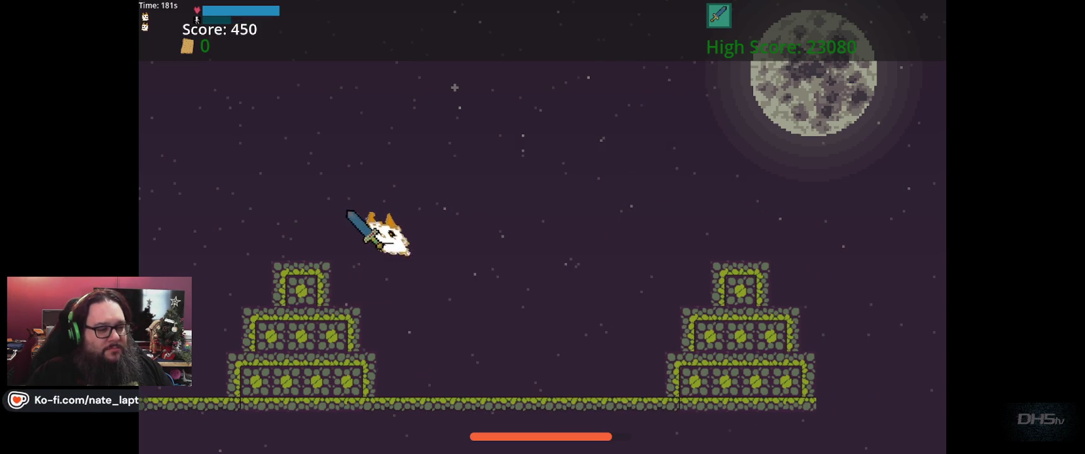
# Steer the falling cat left beside the structure and drop down to strike the dragon.
pyautogui.press('Left')
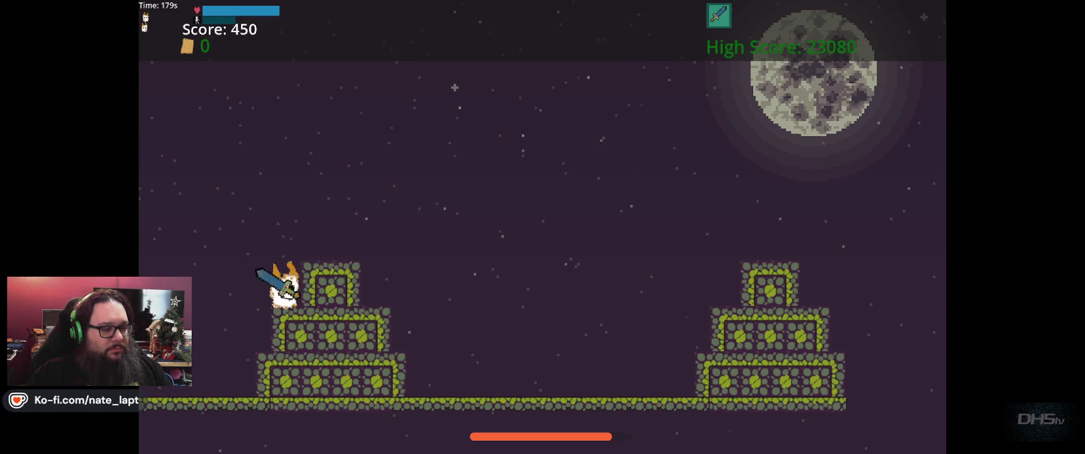
pyautogui.press('Left')
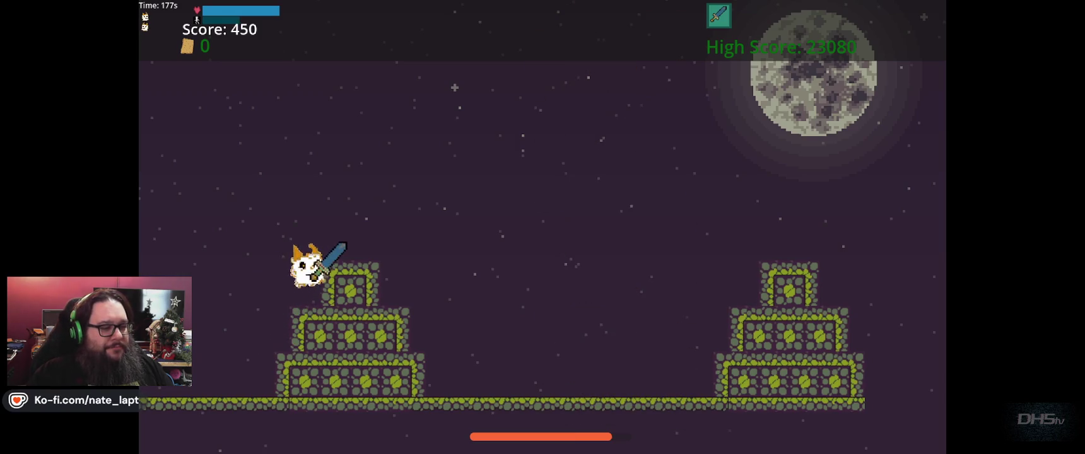
pyautogui.press('space')
pyautogui.press('Left')
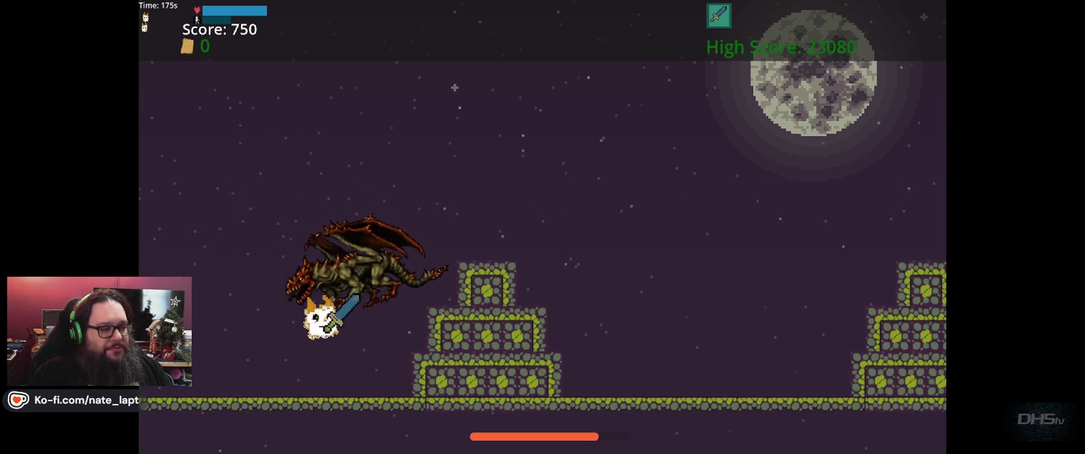
pyautogui.press('space')
pyautogui.press('Right')
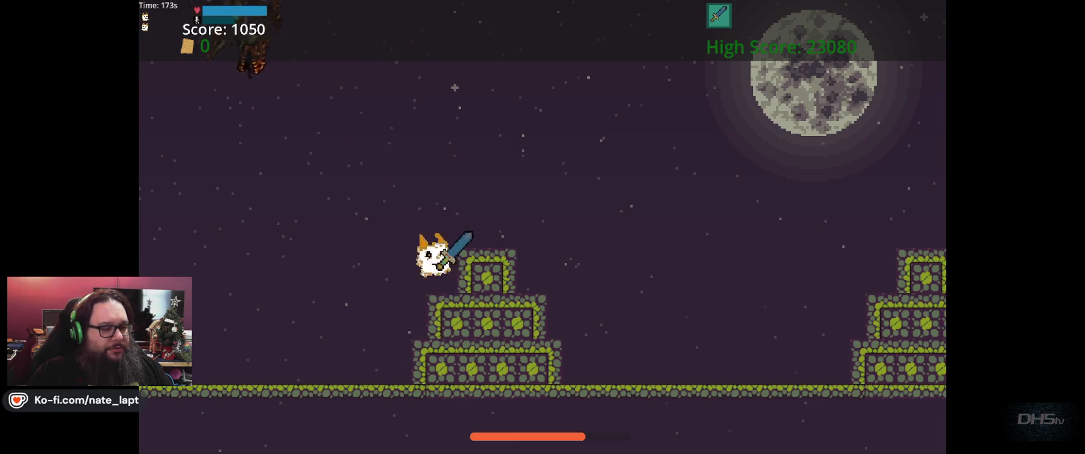
# Keep jumping left and right over the stone steps as the dragon reappears.
pyautogui.press('space')
pyautogui.press('Left')
pyautogui.press('Left')
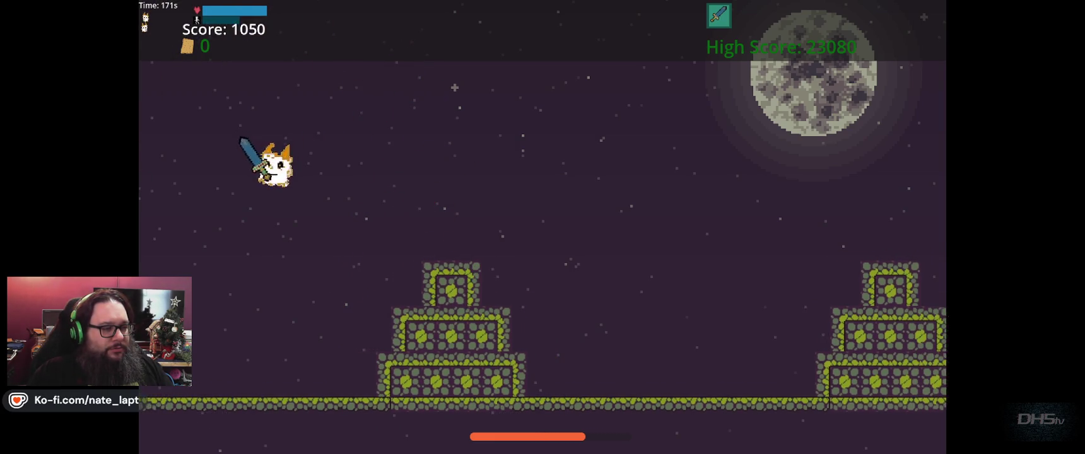
pyautogui.press('Right')
pyautogui.press('space')
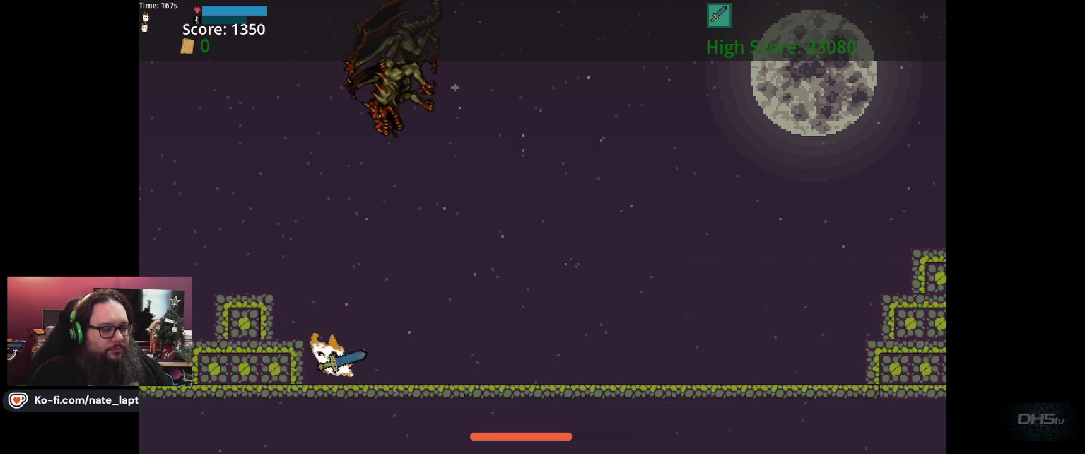
pyautogui.press('Left')
pyautogui.press('space')
pyautogui.press('Right')
pyautogui.press('space')
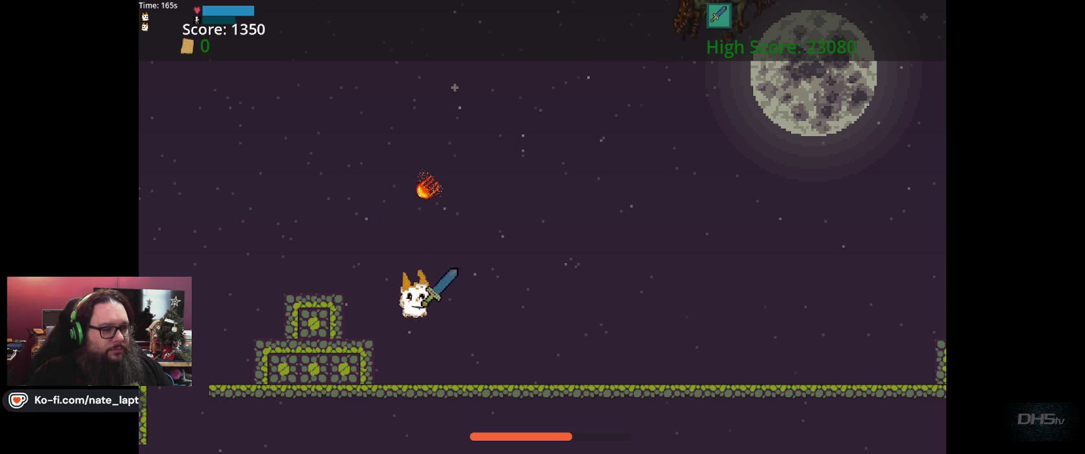
# Dodge the swooping dragon's fireball and leap up the stepped platform, reaching score 1650.
pyautogui.press('space')
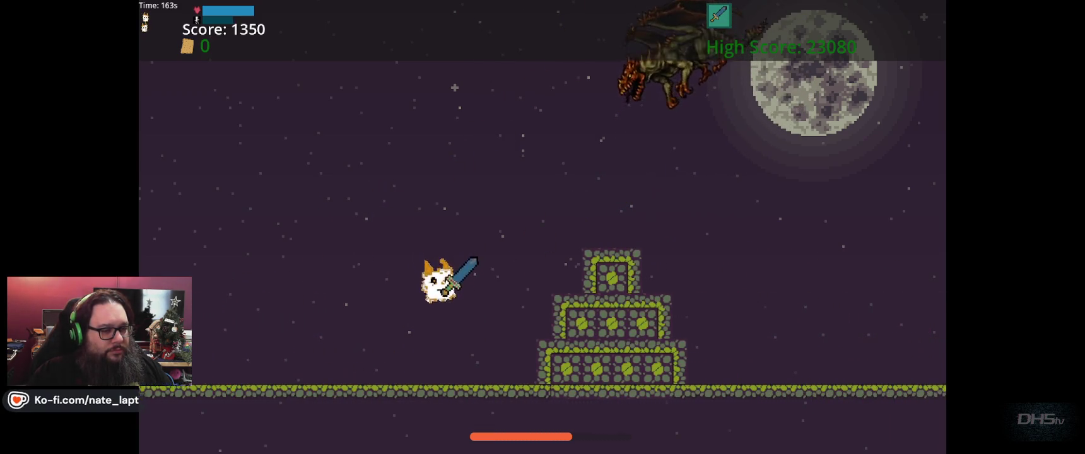
pyautogui.press('space')
pyautogui.press('space')
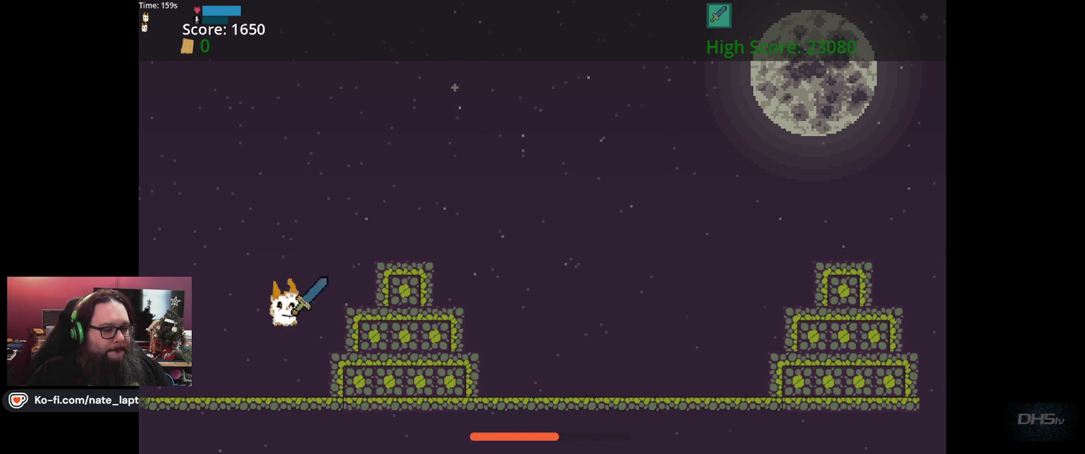
pyautogui.press('space')
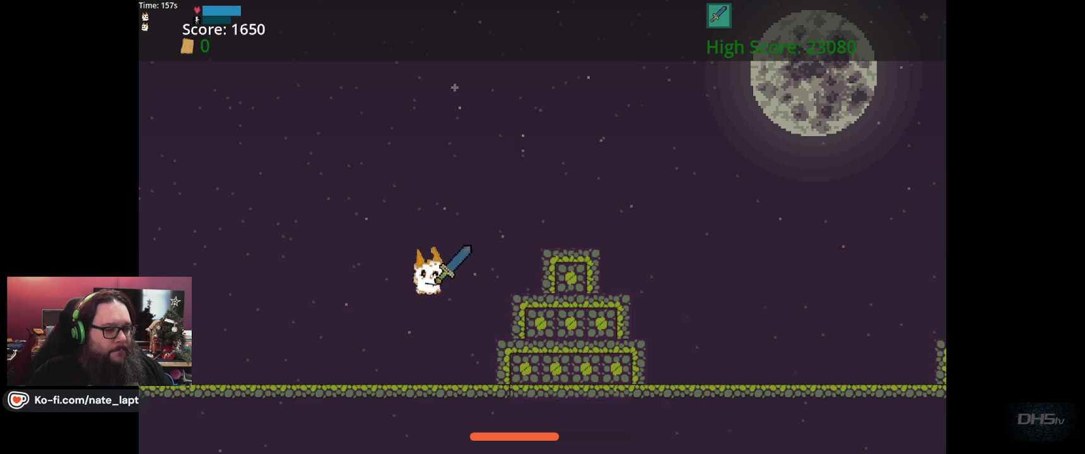
pyautogui.press('space')
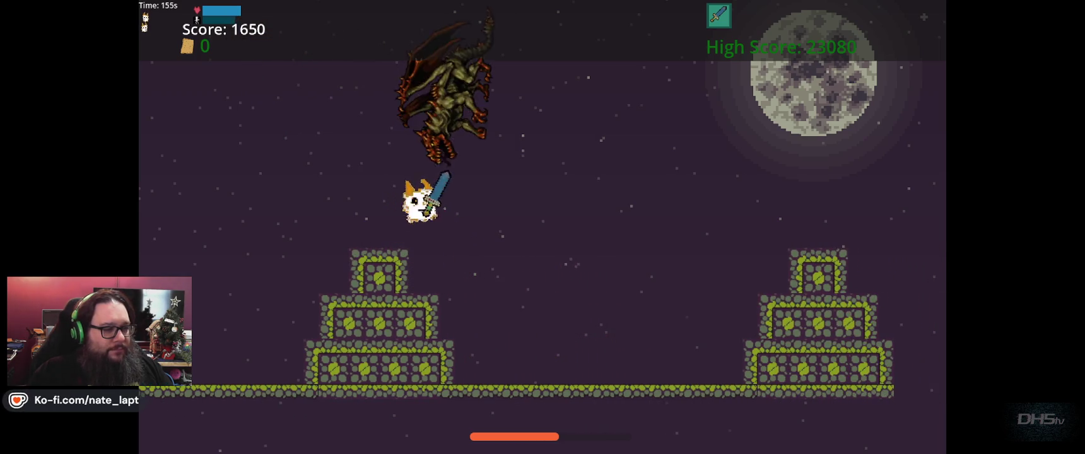
pyautogui.press('space')
pyautogui.press('space')
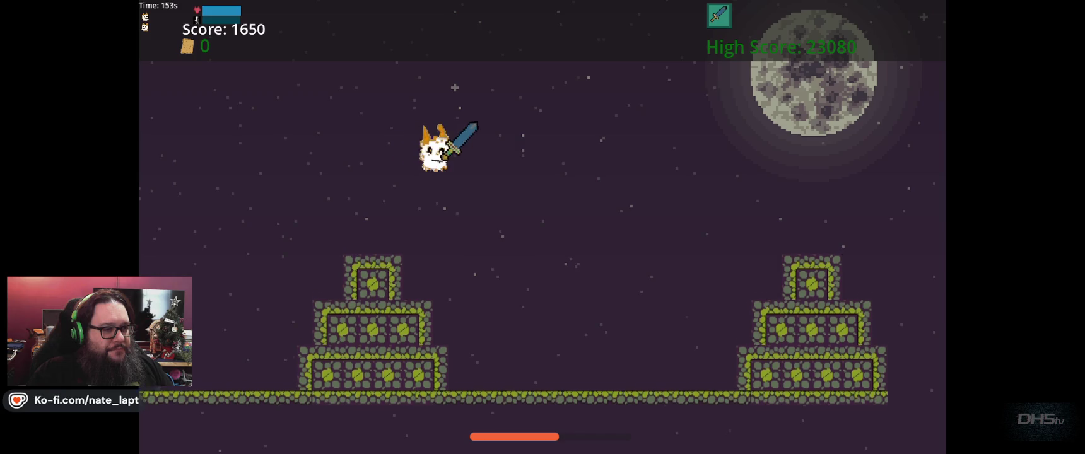
pyautogui.press('space')
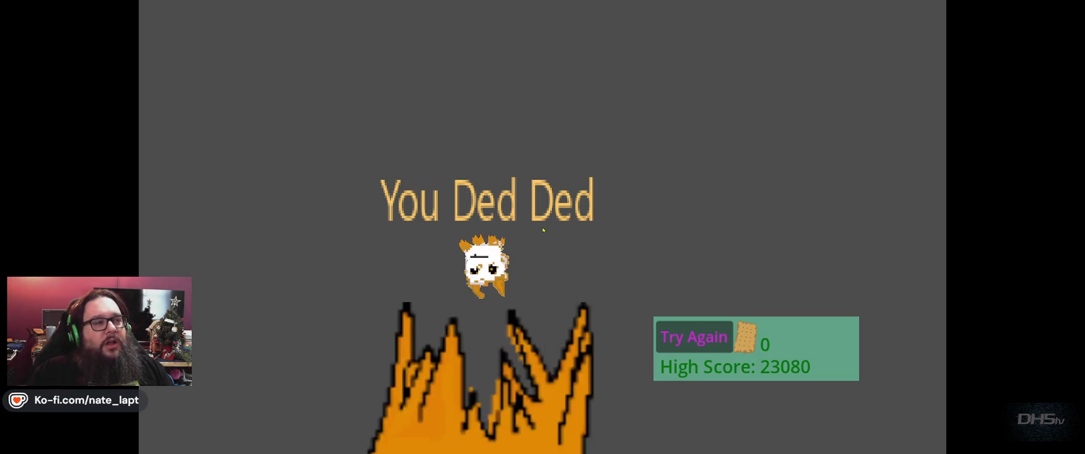
# Restart after dying, then hop across the platforms grabbing the sword and drop toward the dragon.
pyautogui.press('space')
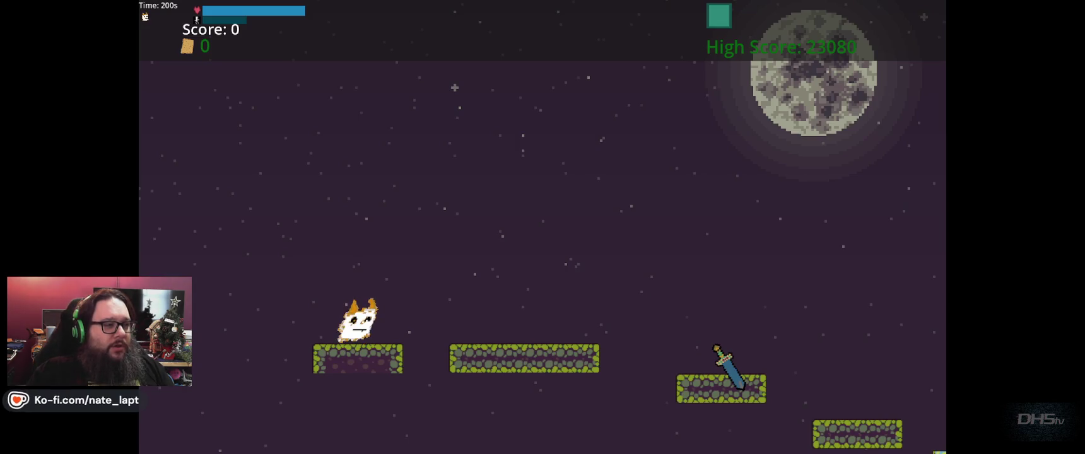
pyautogui.press('space')
pyautogui.press('space')
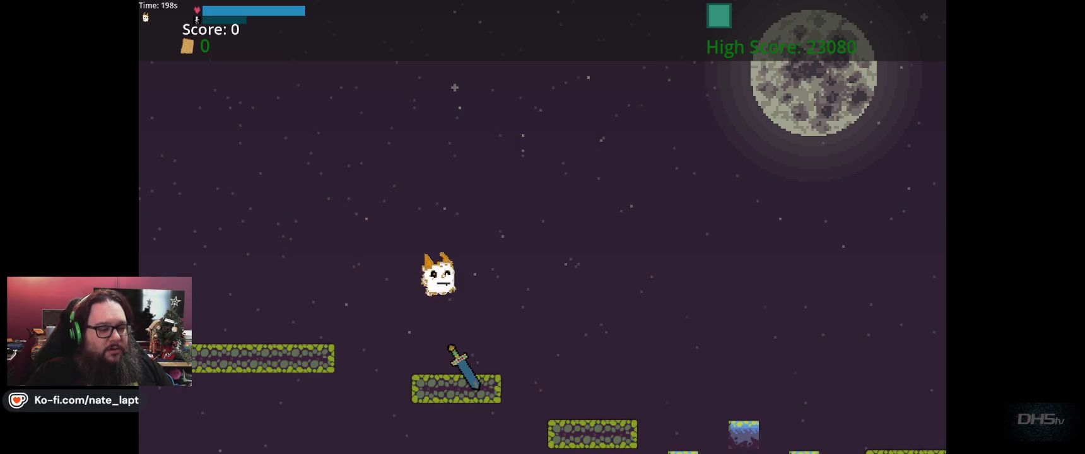
pyautogui.press('space')
pyautogui.press('space')
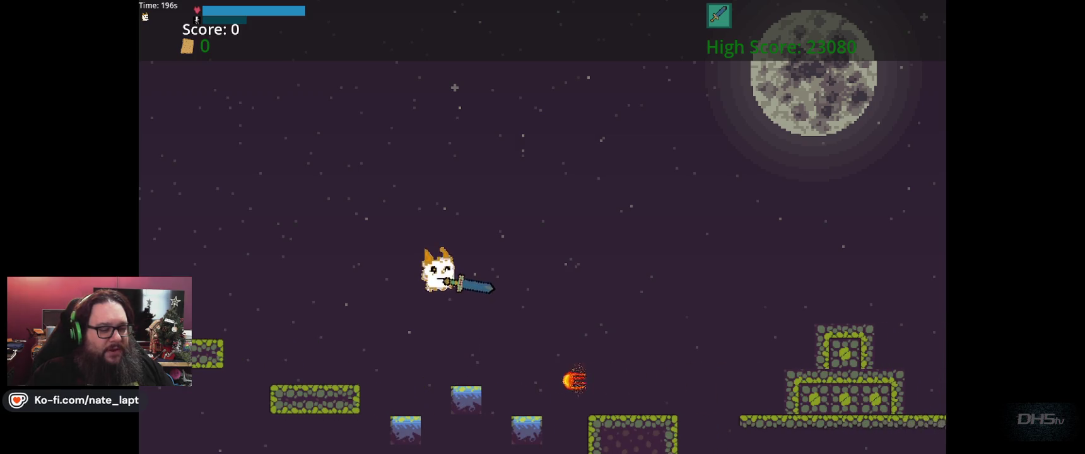
pyautogui.press('space')
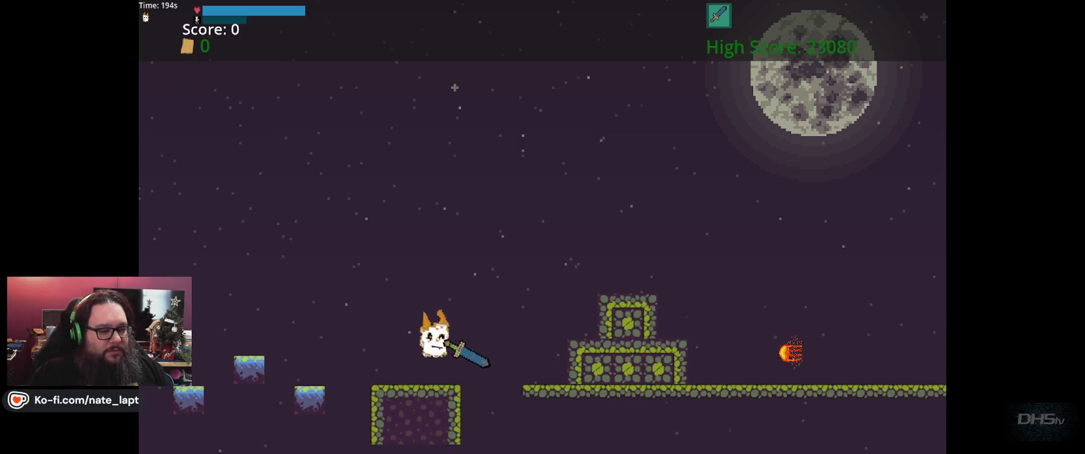
pyautogui.press('space')
pyautogui.press('space')
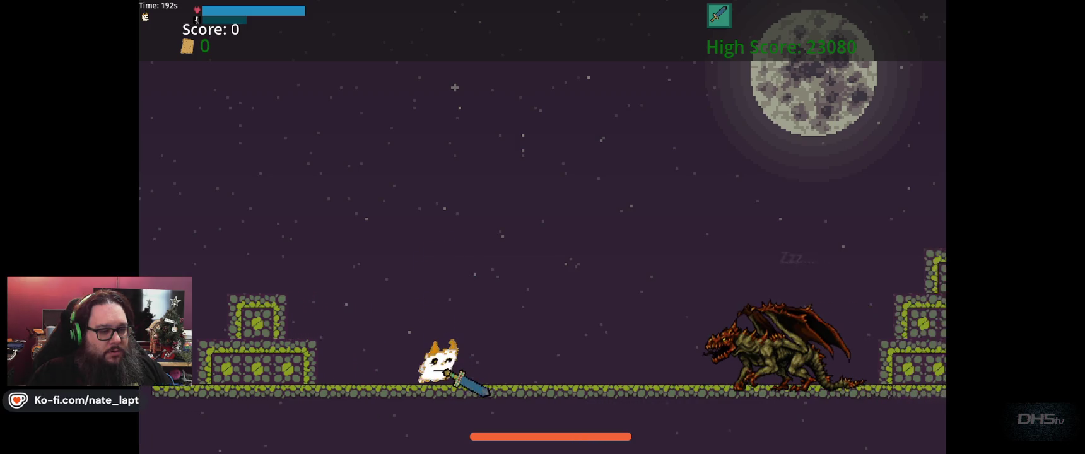
pyautogui.press('space')
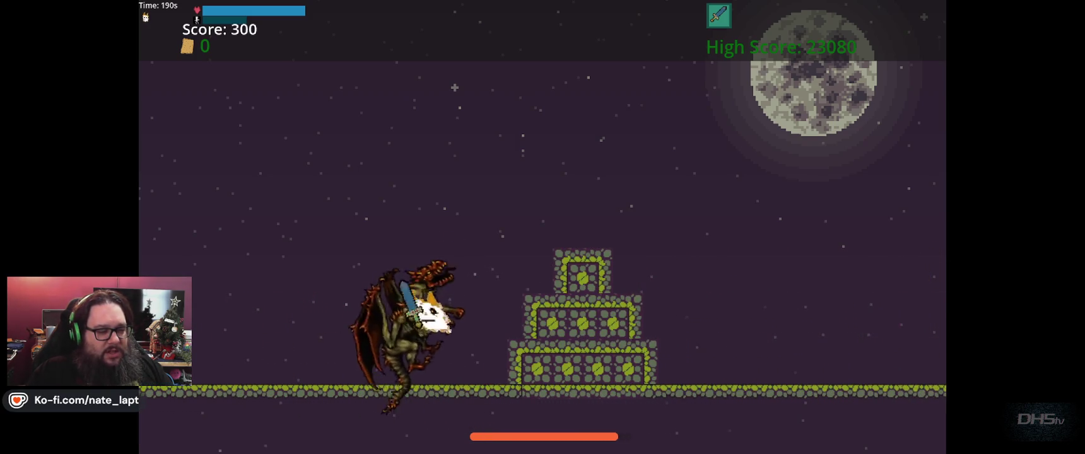
# Strike the dragon, then jump between the pyramids and move left into the descending dragon.
pyautogui.press('space')
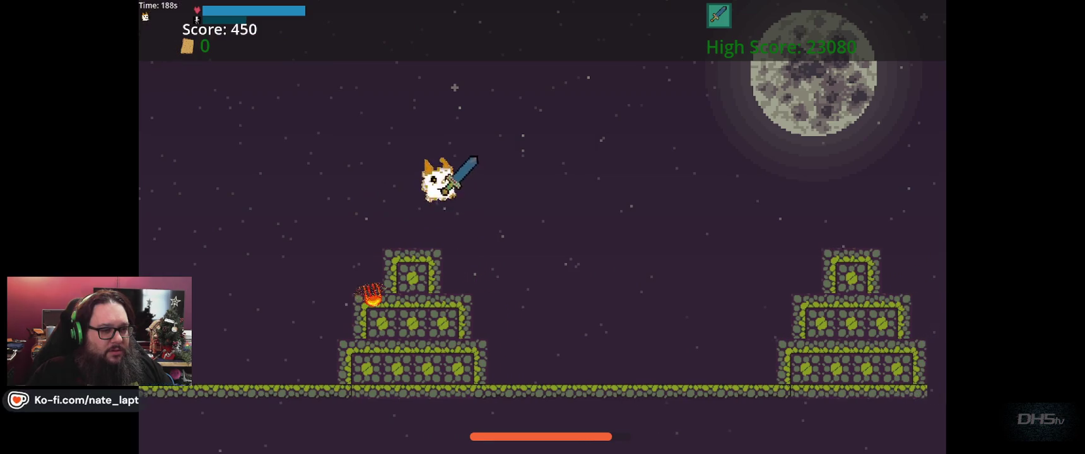
pyautogui.press('Left')
pyautogui.press('space')
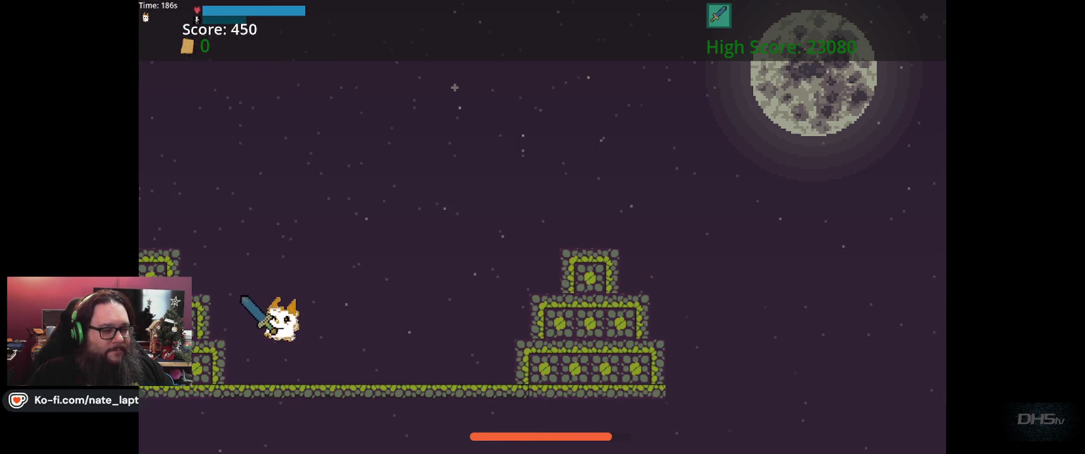
pyautogui.press('space')
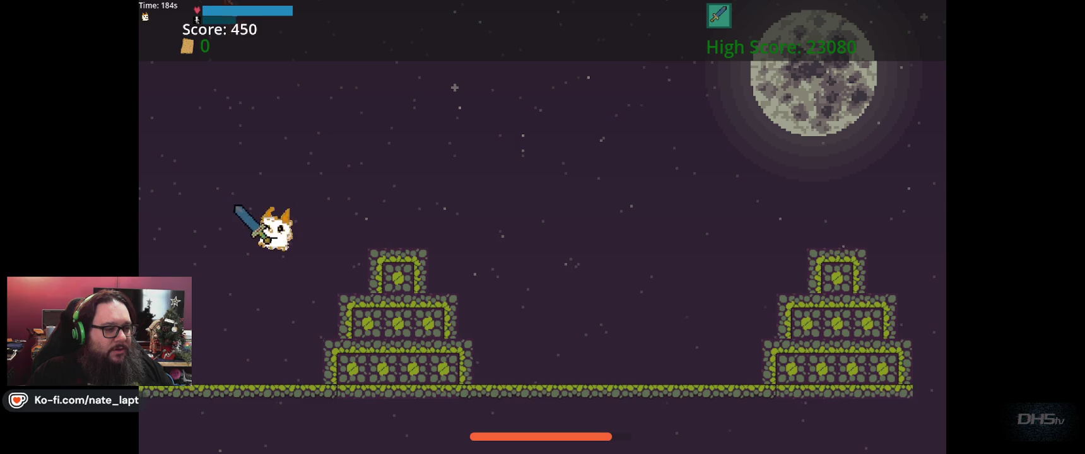
pyautogui.press('Left')
pyautogui.press('Left')
pyautogui.press('Right')
pyautogui.press('space')
pyautogui.press('space')
# Jump off the pyramid top into the dragon to strike it, then clear the next pyramid.
pyautogui.press('Left')
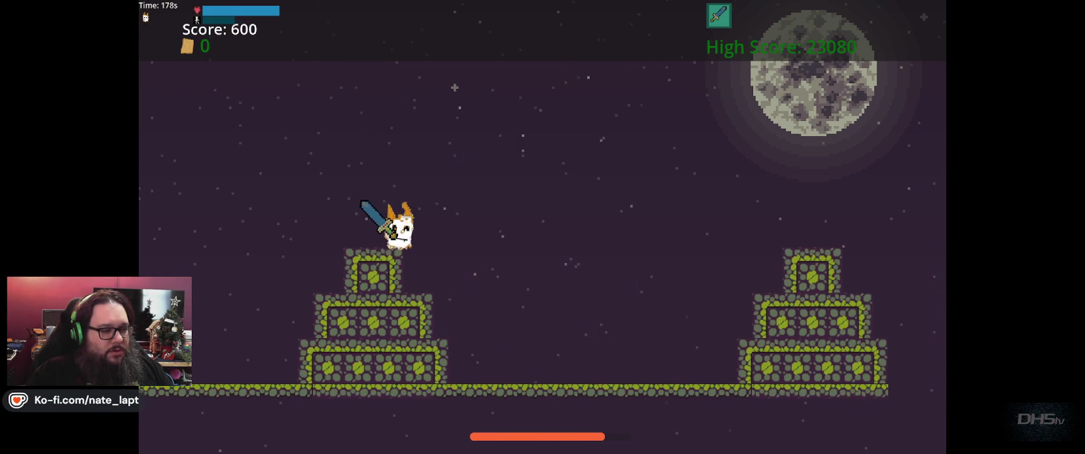
pyautogui.press('Right')
pyautogui.press('space')
pyautogui.press('Right')
pyautogui.press('space')
pyautogui.press('Left')
pyautogui.press('Right')
pyautogui.press('space')
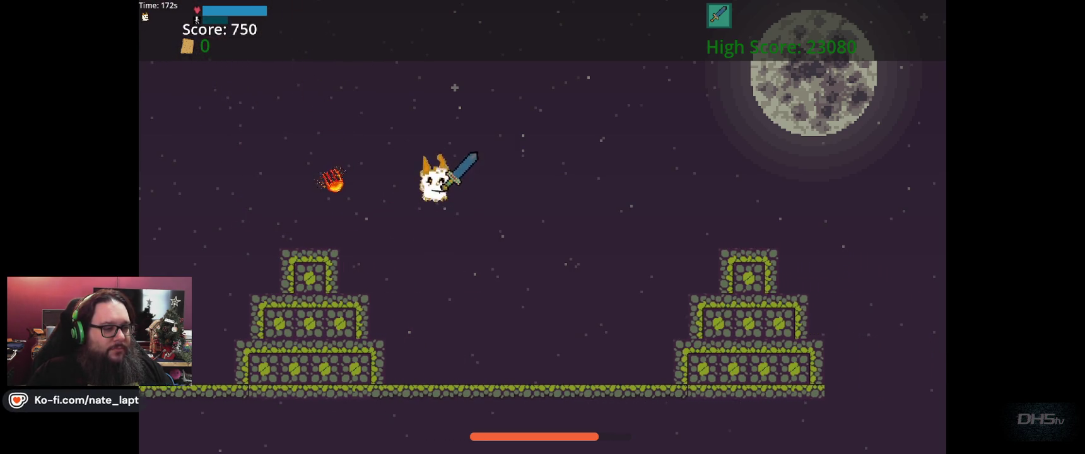
pyautogui.press('space')
# Turn back and forth, jumping on and off the pyramid tops while flying left.
pyautogui.press('Left')
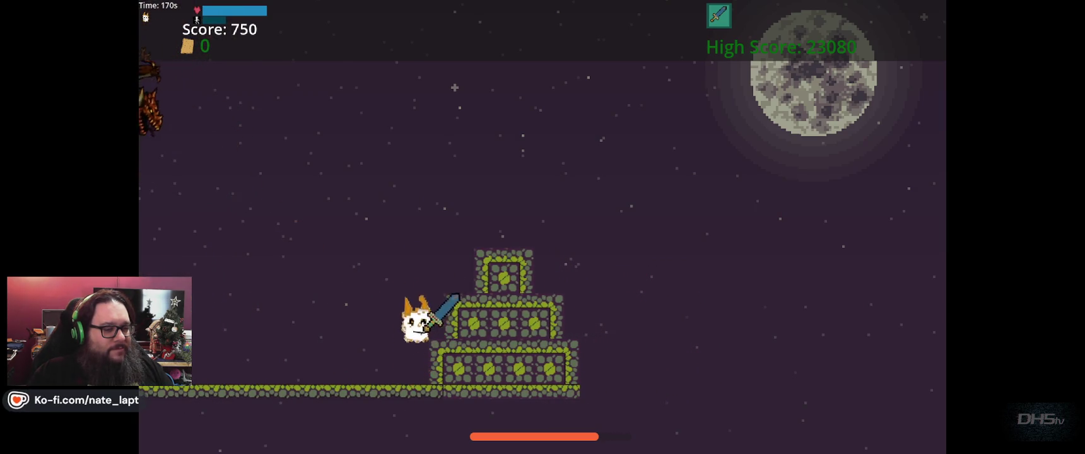
pyautogui.press('Right')
pyautogui.press('space')
pyautogui.press('Left')
pyautogui.press('space')
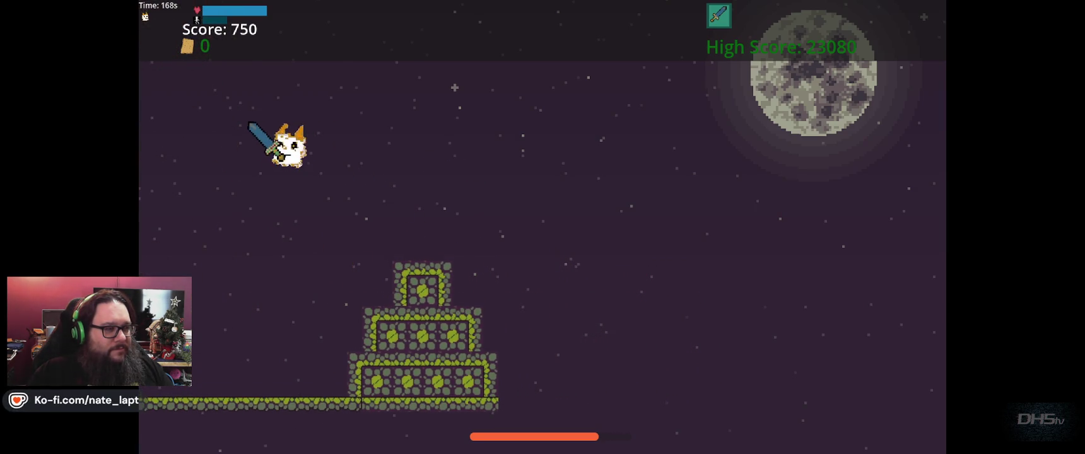
pyautogui.press('Right')
pyautogui.press('space')
pyautogui.press('Right')
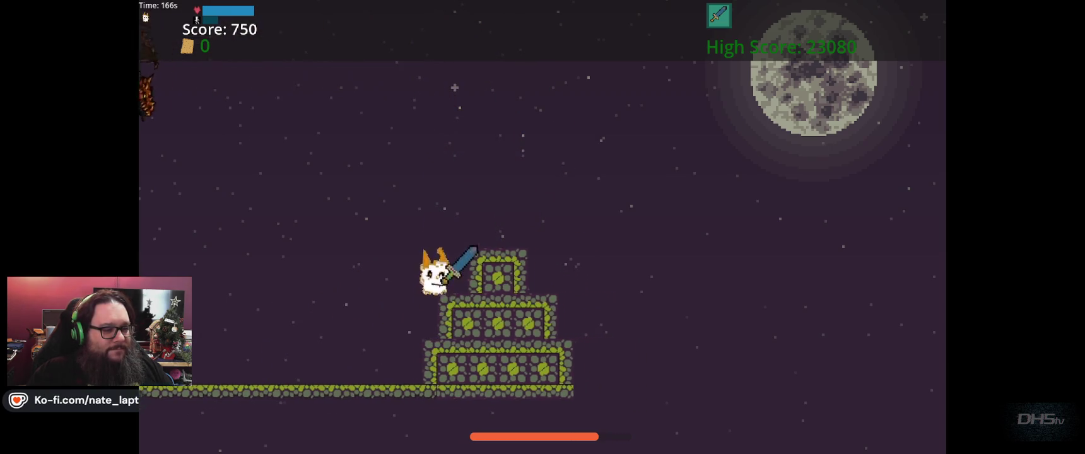
pyautogui.press('space')
pyautogui.press('Left')
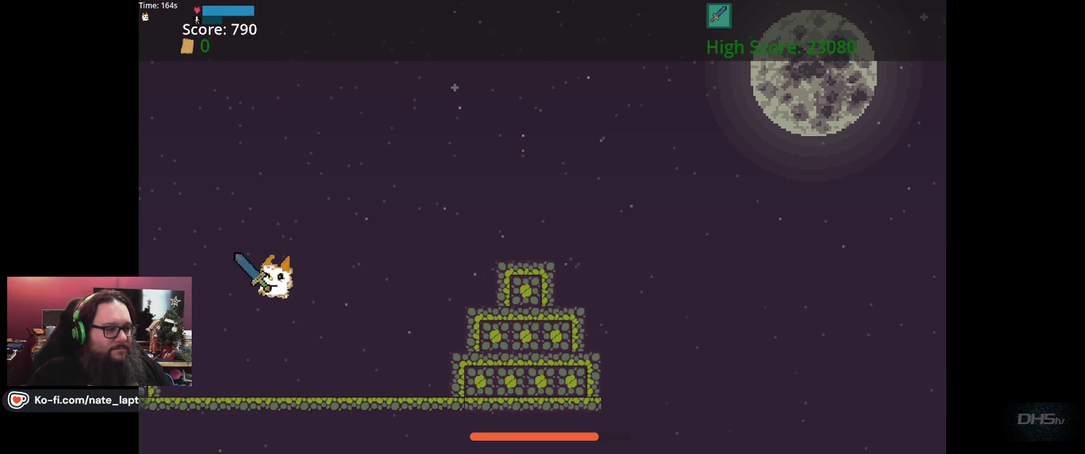
# Jump up-right into the arriving dragon and climb the next pyramid, pushing the score to 1090.
pyautogui.press('space')
pyautogui.press('Right')
pyautogui.press('space')
pyautogui.press('Left')
pyautogui.press('Right')
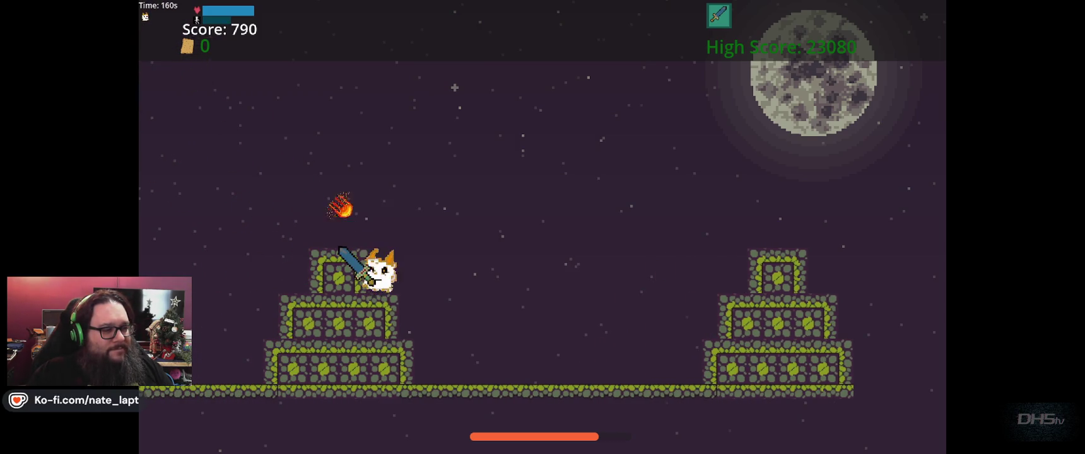
pyautogui.press('space')
pyautogui.press('space')
pyautogui.press('space')
pyautogui.press('space')
pyautogui.press('Left')
pyautogui.press('space')
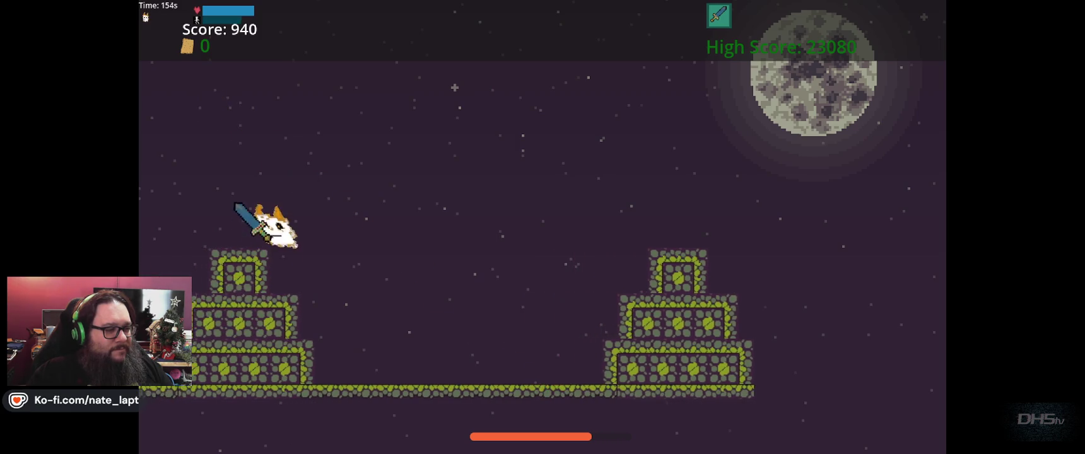
pyautogui.press('Left')
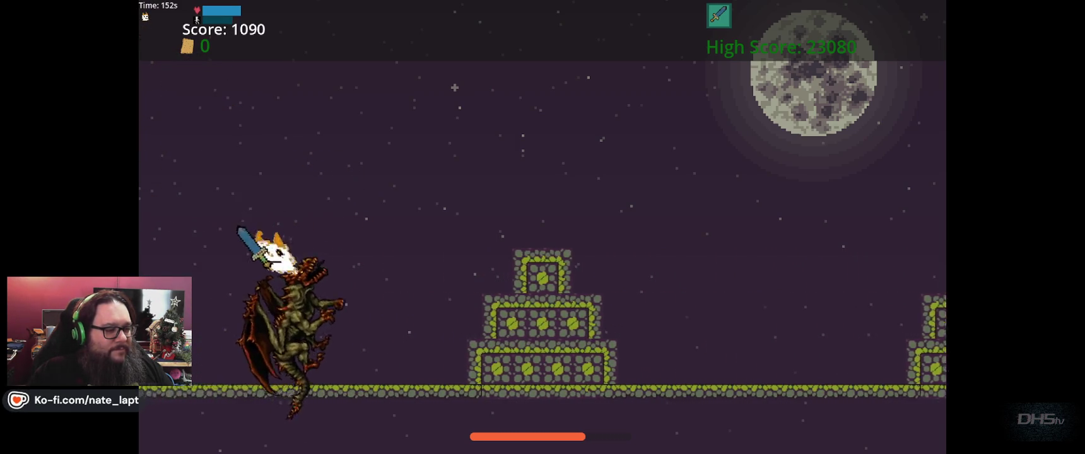
# Strike the dragon, run right onto the platform, then jump back into the swooping dragon.
pyautogui.press('space')
pyautogui.press('Right')
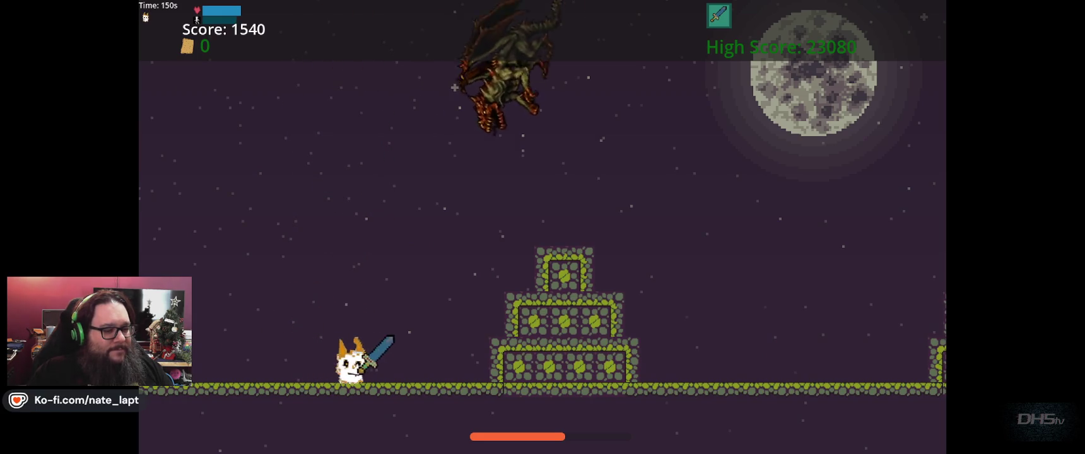
pyautogui.press('space')
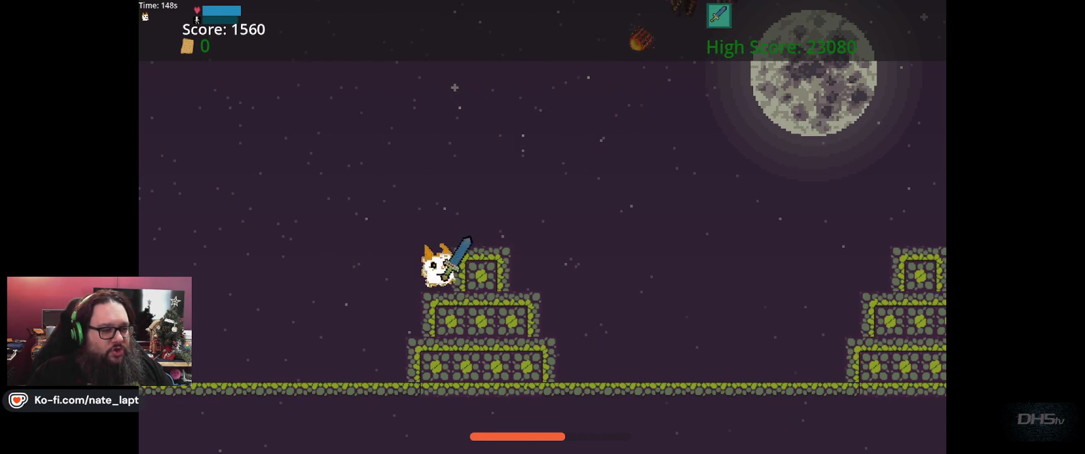
pyautogui.press('Left')
pyautogui.press('space')
# Run right and leap onto the pyramid platform, then hop off its top block.
pyautogui.press('Right')
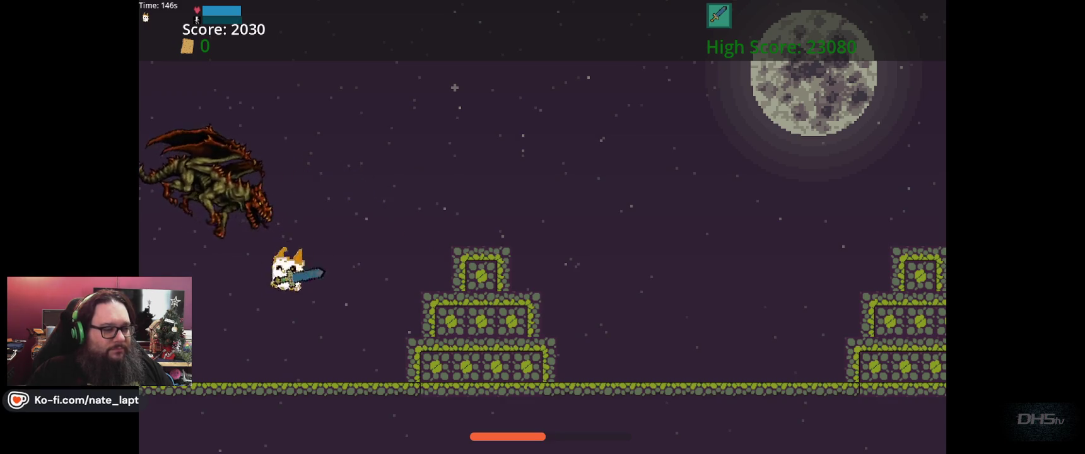
pyautogui.press('space')
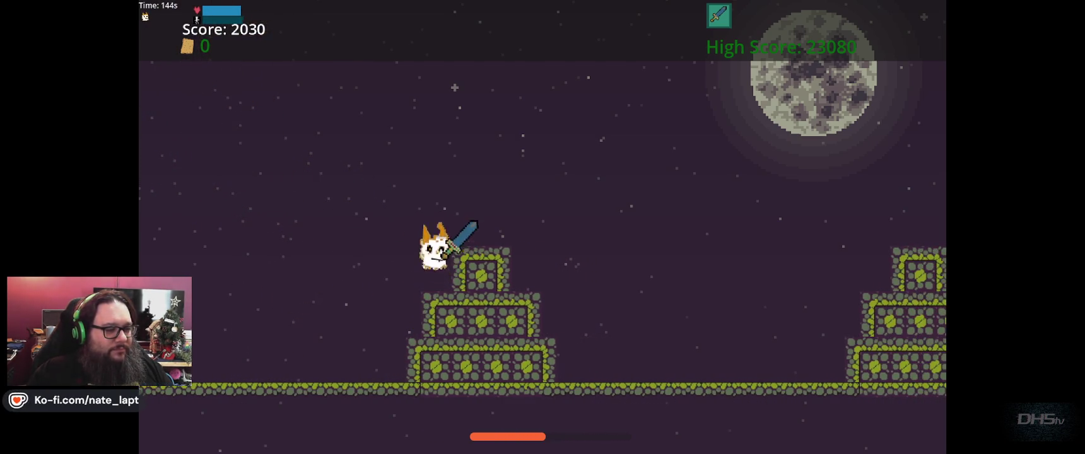
pyautogui.press('Left')
pyautogui.press('space')
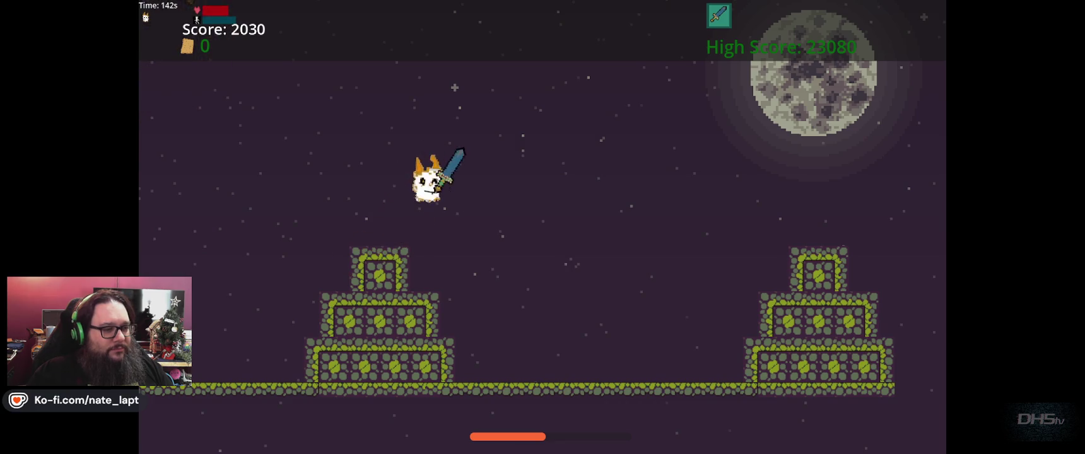
pyautogui.press('Left')
pyautogui.press('space')
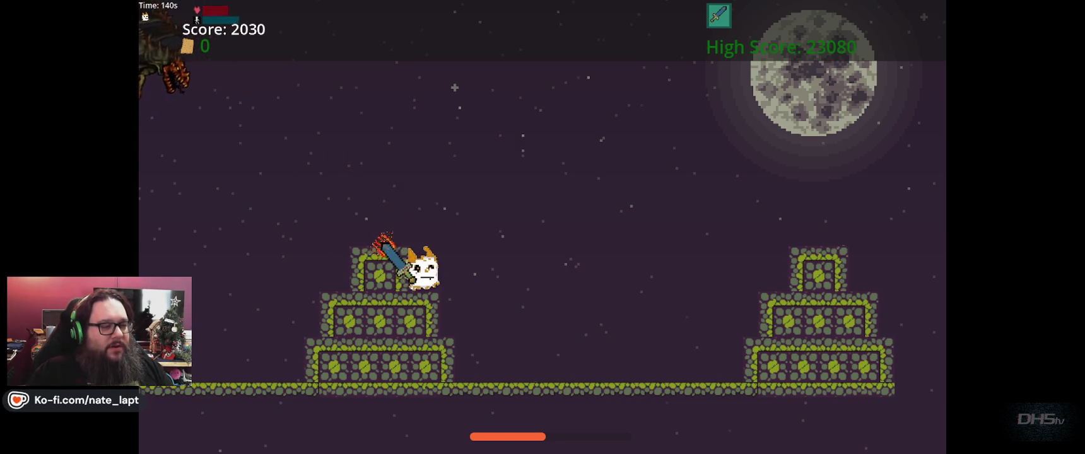
pyautogui.press('space')
# Run left to the ground, jump to strike the swooping dragon, then run right onto the pyramid.
pyautogui.press('Left')
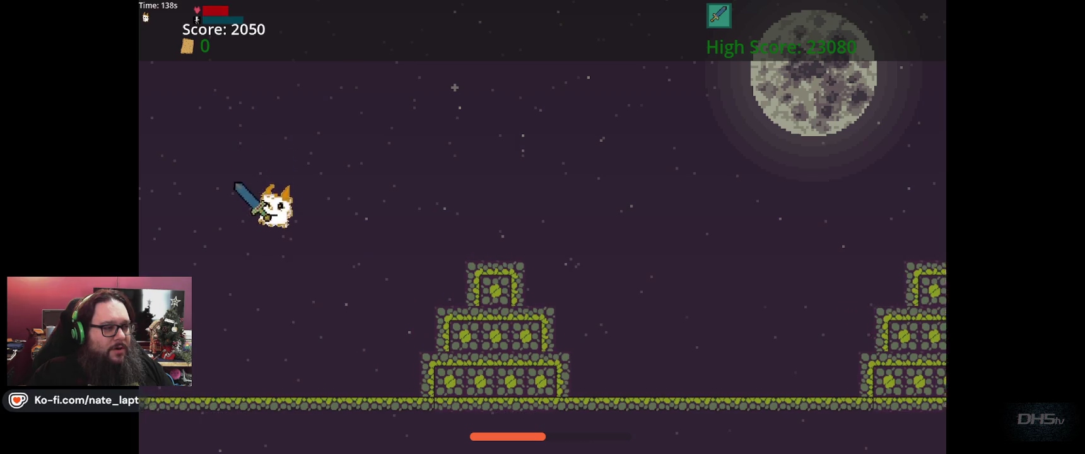
pyautogui.press('space')
pyautogui.press('space')
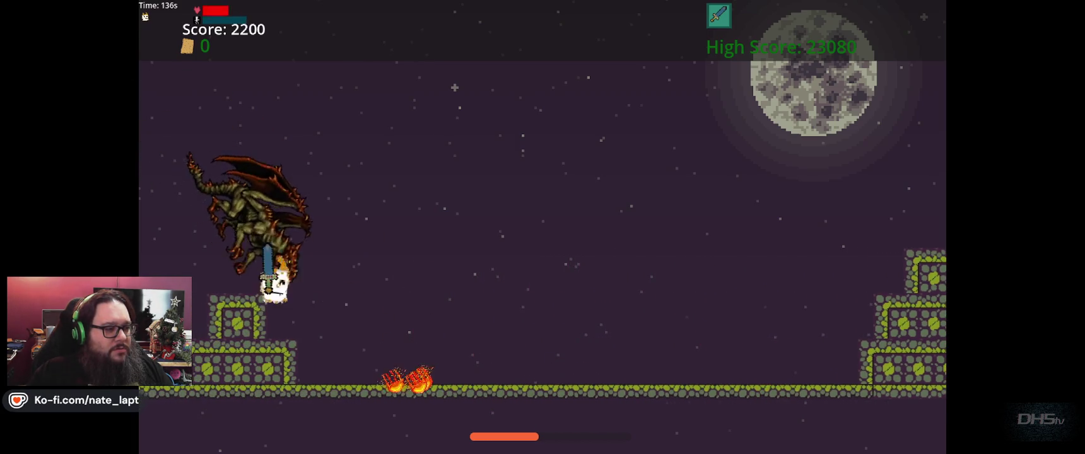
pyautogui.press('space')
pyautogui.press('Right')
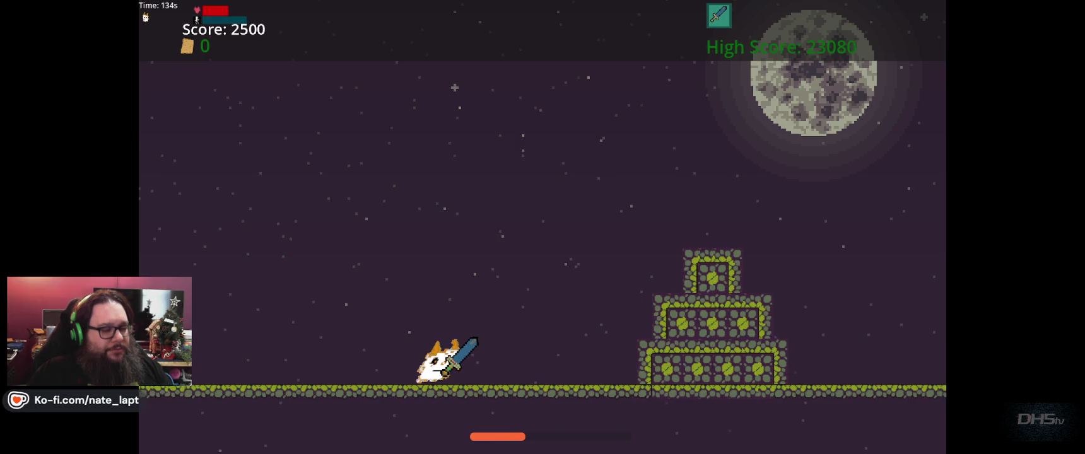
pyautogui.press('space')
pyautogui.press('space')
pyautogui.press('Left')
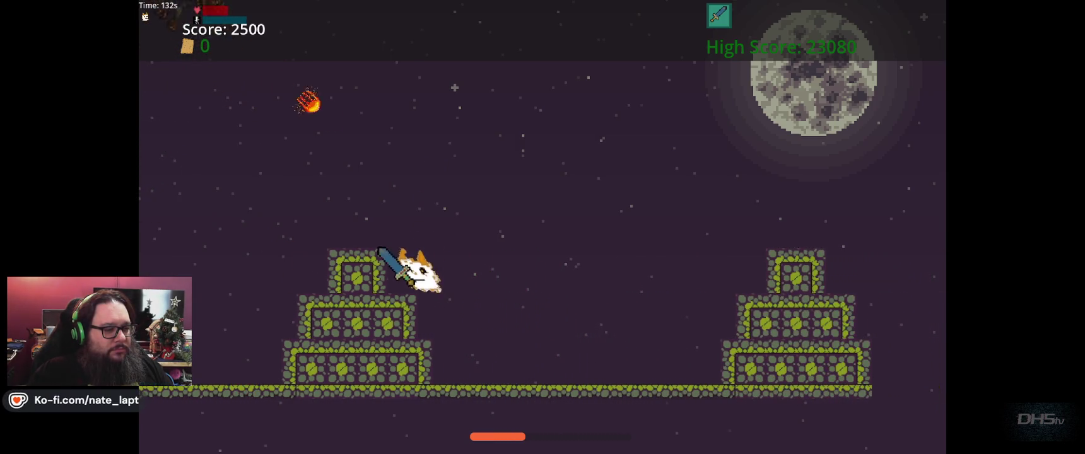
# Shift around on the left pyramid's top and jump up to strike the diving dragon.
pyautogui.press('Right')
pyautogui.press('Left')
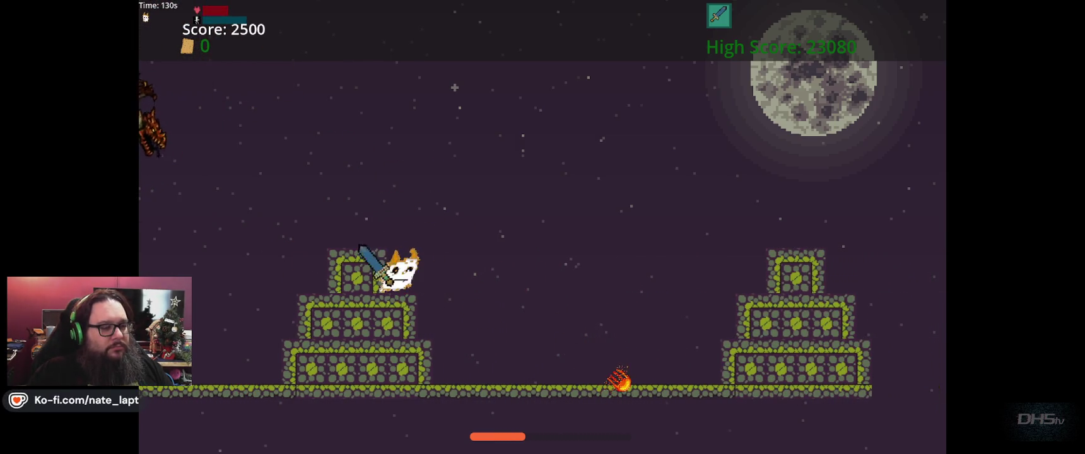
pyautogui.press('Right')
pyautogui.press('Left')
pyautogui.press('space')
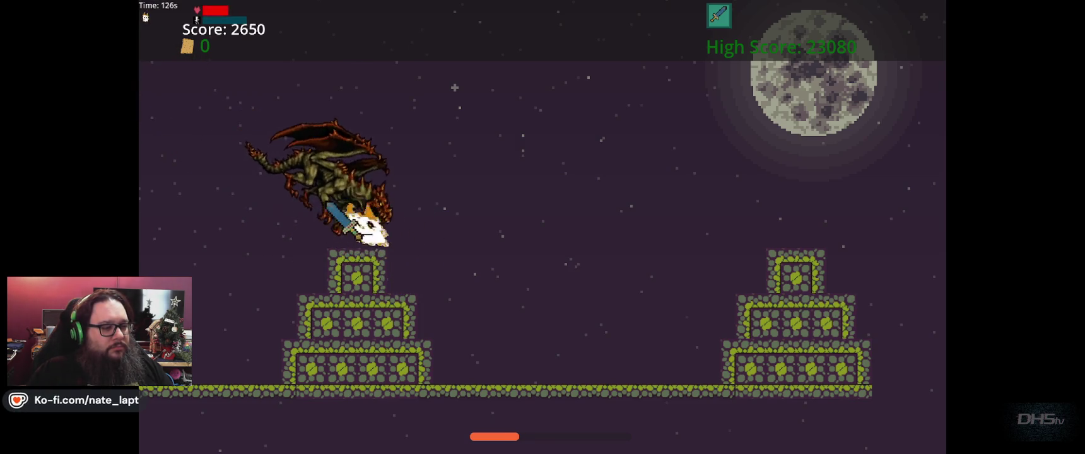
pyautogui.press('Right')
pyautogui.press('space')
# Run left past the pyramid dodging fireballs, then move right and jump to strike the dragon.
pyautogui.press('Left')
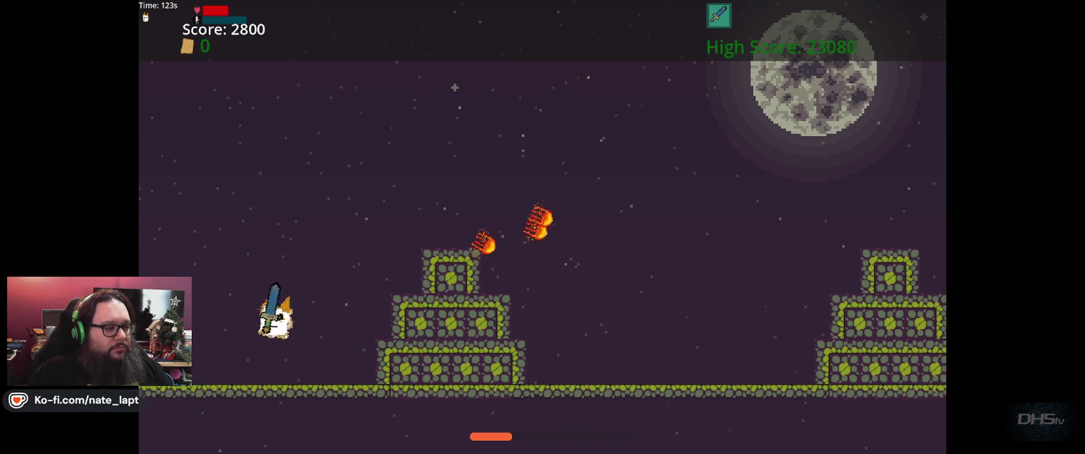
pyautogui.press('Left')
pyautogui.press('space')
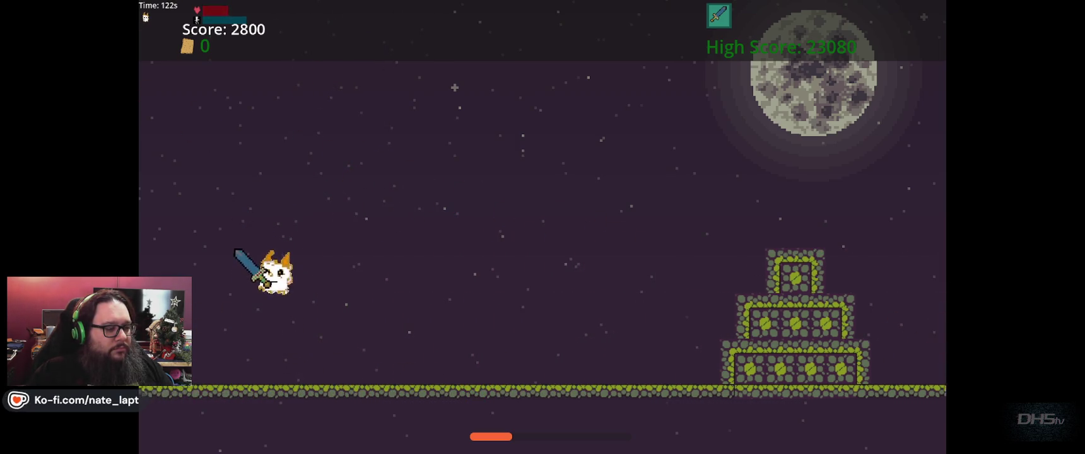
pyautogui.press('space')
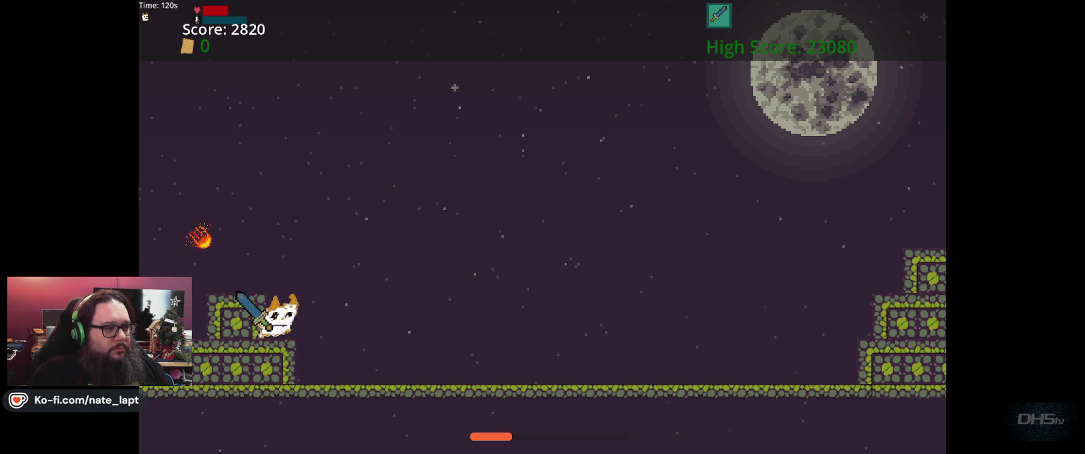
pyautogui.press('Right')
pyautogui.press('space')
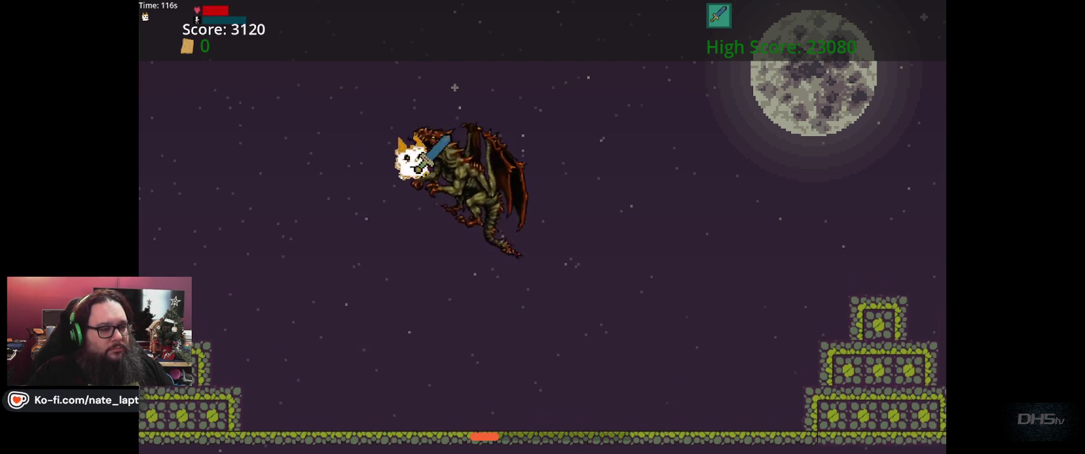
# Jump back onto the pyramid and attack the dragon again, peaking at score 3430.
pyautogui.press('Left')
pyautogui.press('space')
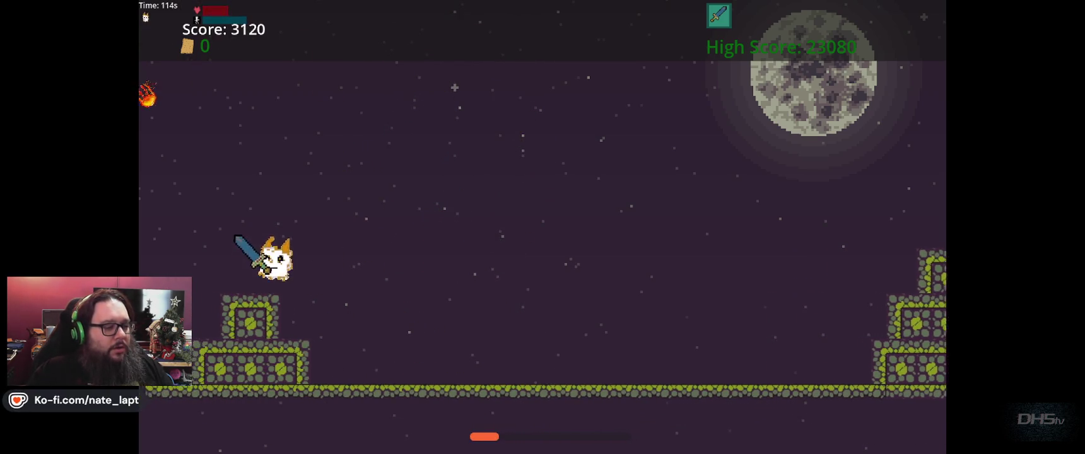
pyautogui.press('Right')
pyautogui.press('space')
pyautogui.press('Right')
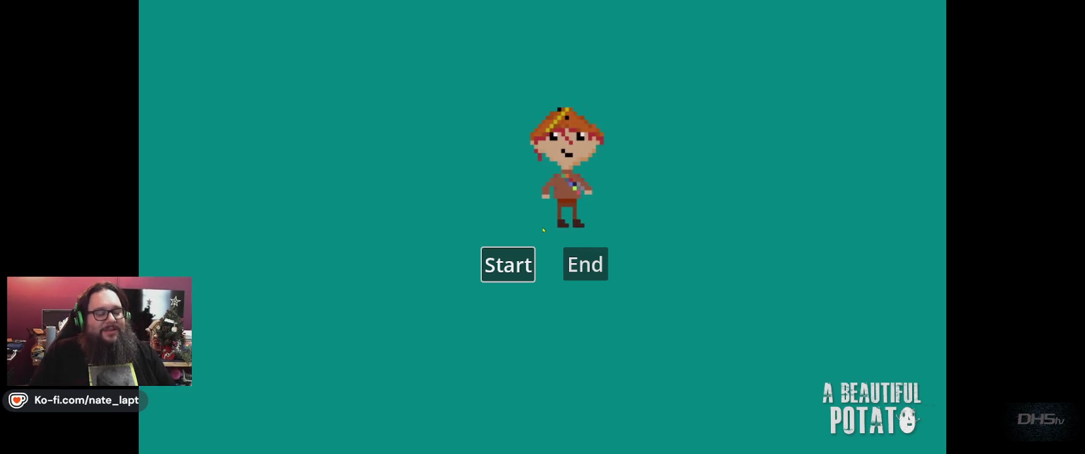
# Stop the running game with F8, returning to the Godot editor showing Lvl2.gd.
pyautogui.press('F8')
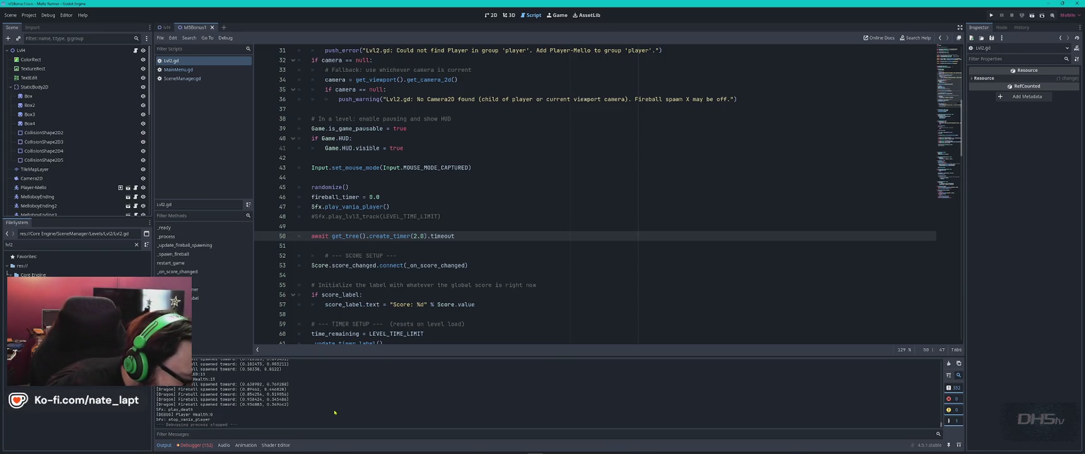
pyautogui.scroll(1, 334, 412)
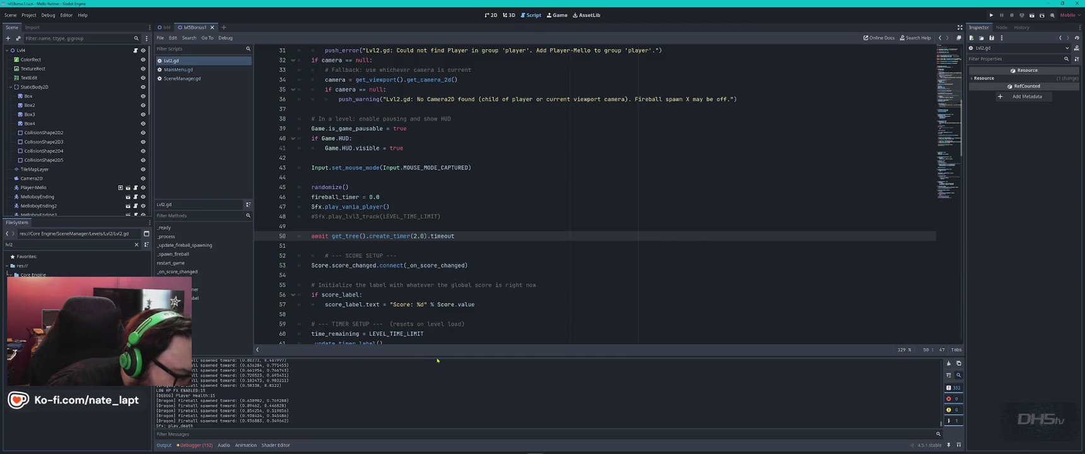
pyautogui.moveTo(451, 357); pyautogui.dragTo(468, 133)
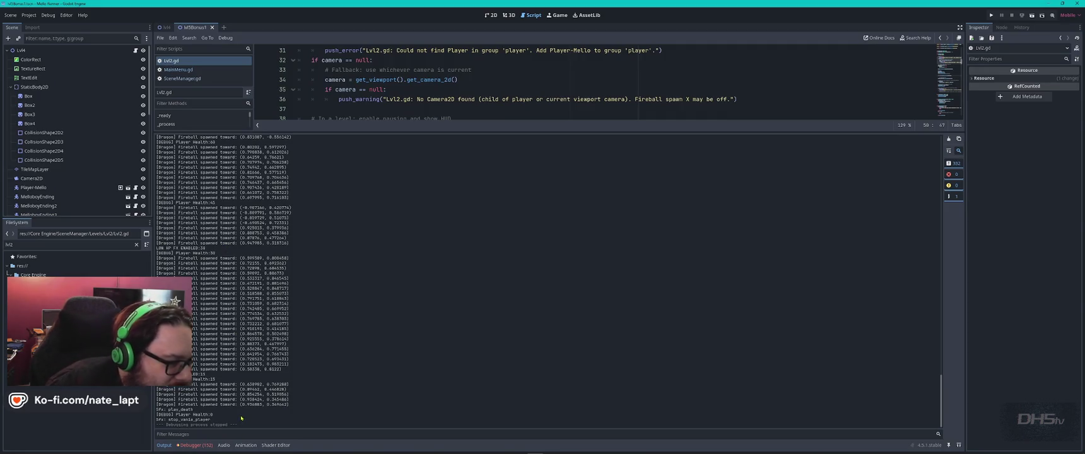
pyautogui.scroll(5, 379, 374)
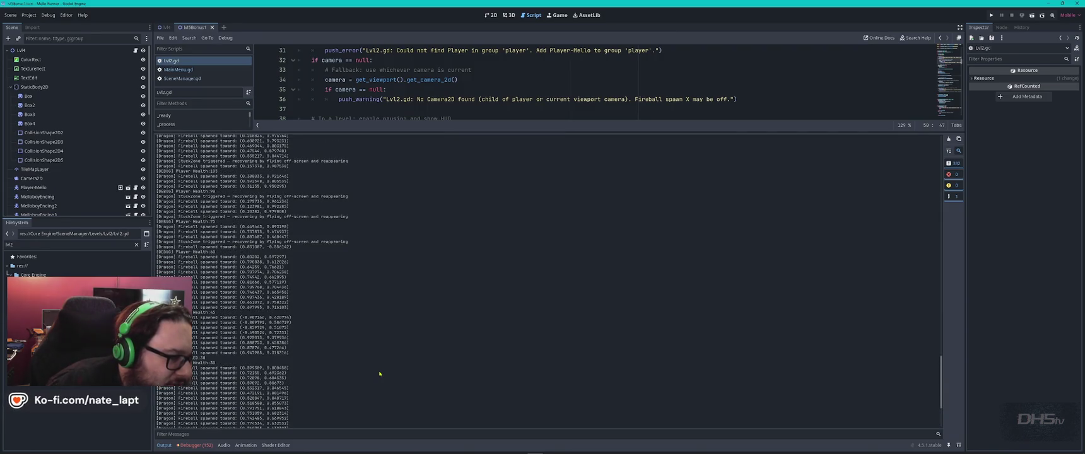
pyautogui.scroll(10, 379, 375)
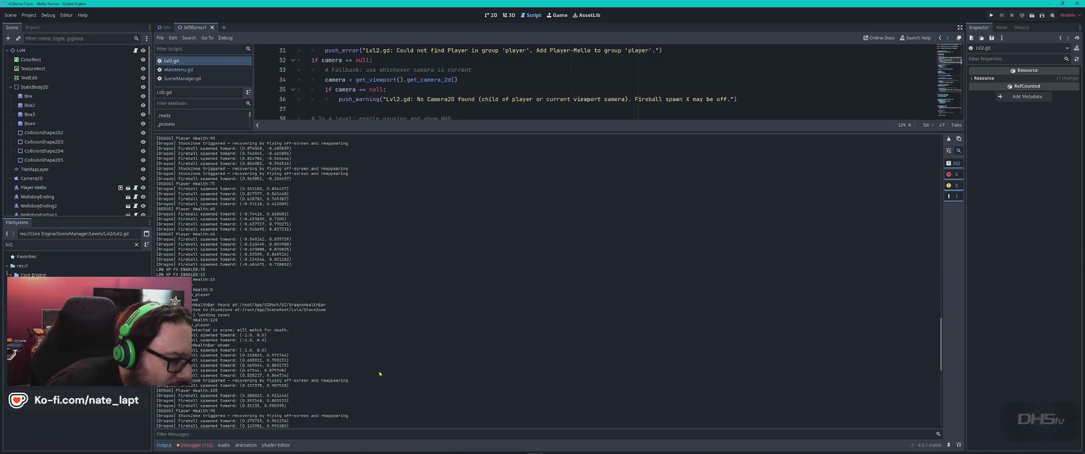
pyautogui.scroll(-15, 379, 374)
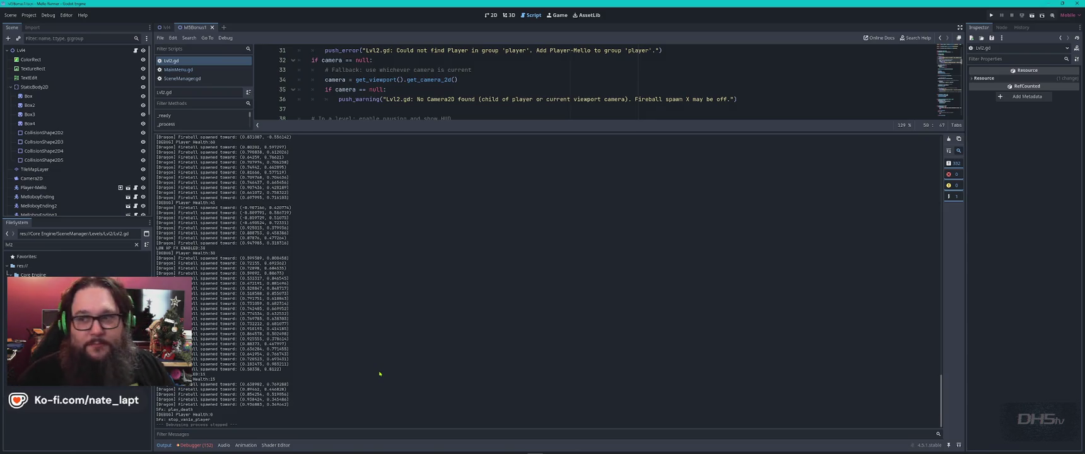
pyautogui.moveTo(559, 132); pyautogui.dragTo(562, 288)
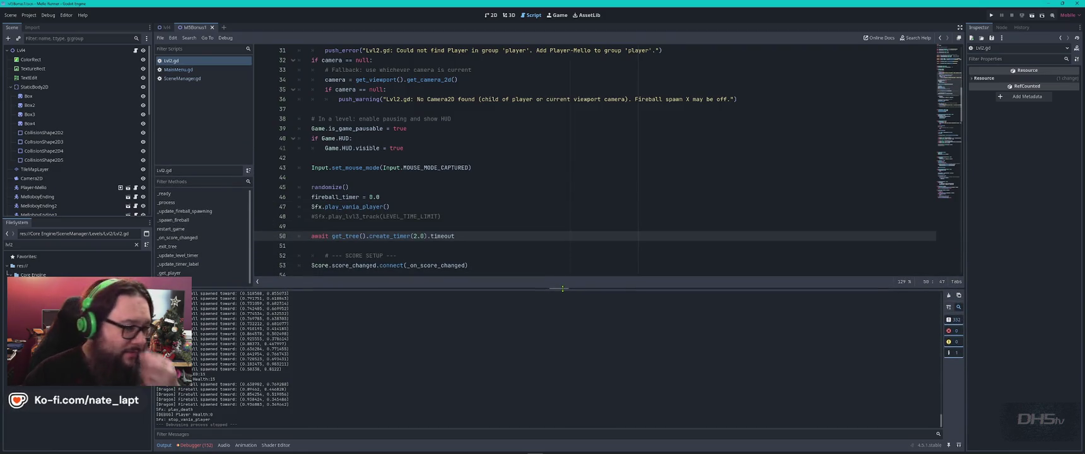